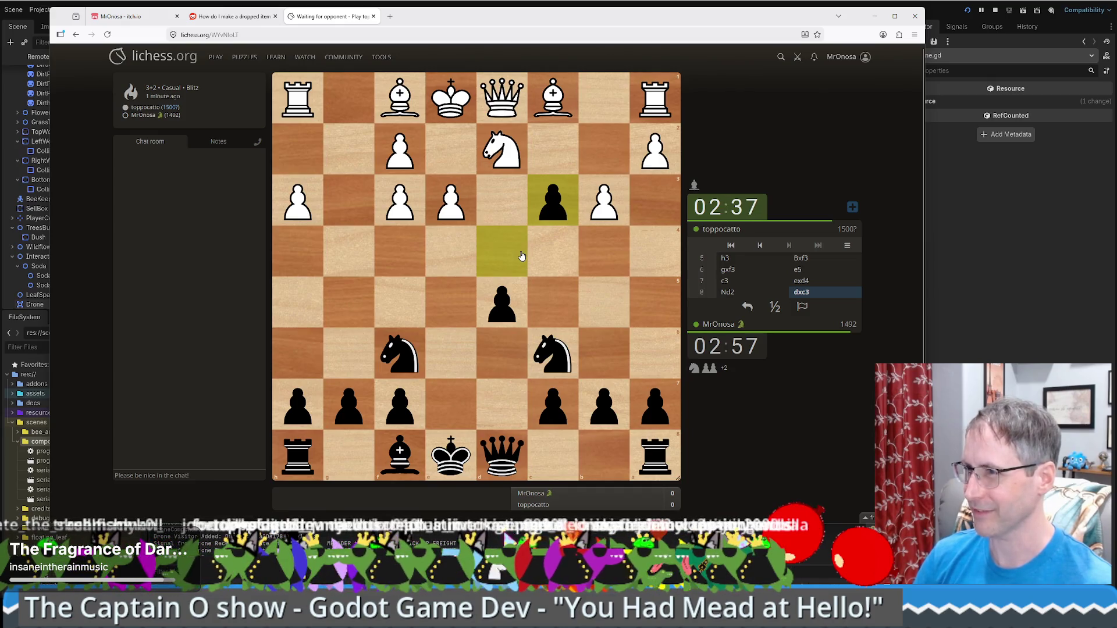
# Capture on d2 with the c3 pawn, giving check (cxd2+).
pyautogui.moveTo(400, 454)
pyautogui.mouseDown()
pyautogui.moveTo(486, 382)
pyautogui.moveTo(599, 255)
pyautogui.mouseUp()
pyautogui.click(552, 200)
pyautogui.click(512, 169)
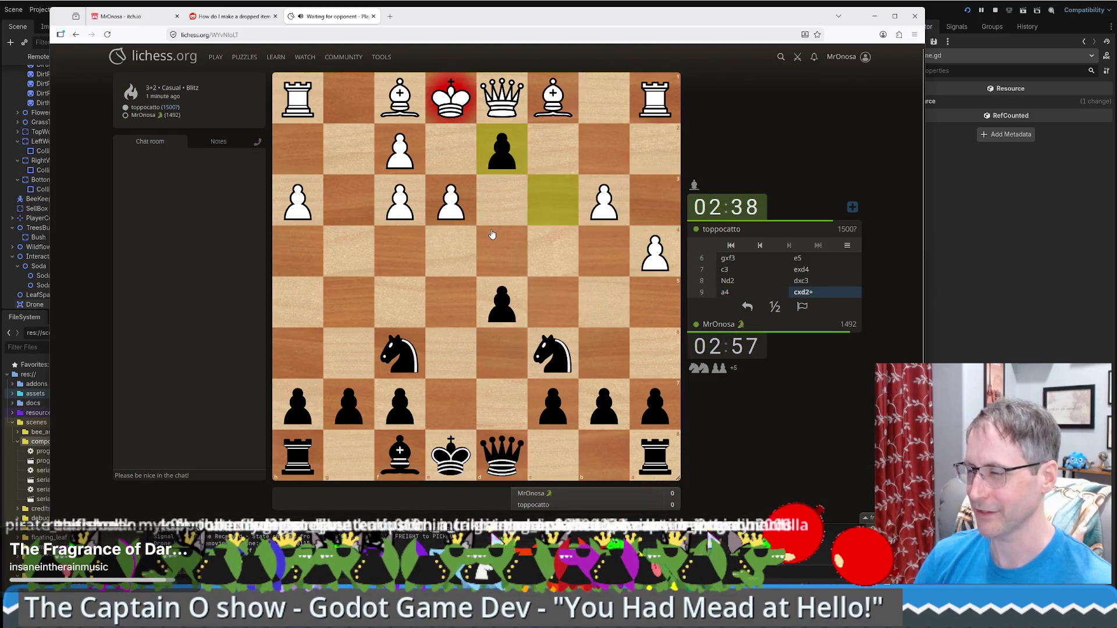
# Play Bb4+, castle kingside, then push the d-pawn to d4.
pyautogui.moveTo(400, 454)
pyautogui.mouseDown()
pyautogui.moveTo(637, 251)
pyautogui.moveTo(605, 252)
pyautogui.mouseUp()
pyautogui.moveTo(544, 361); pyautogui.dragTo(602, 256)
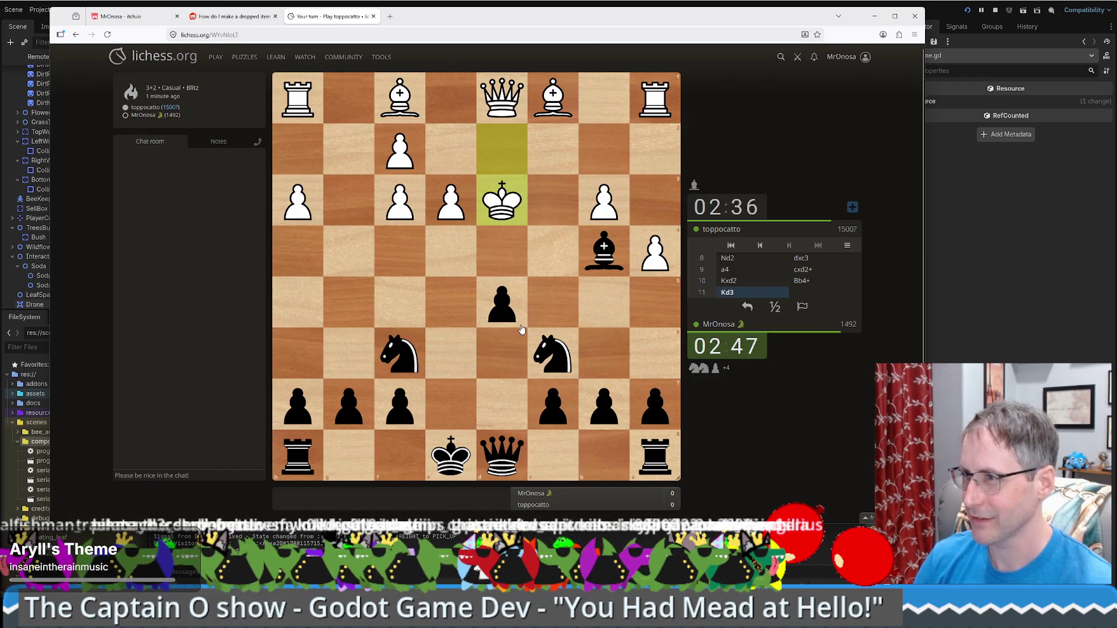
pyautogui.moveTo(451, 455); pyautogui.dragTo(350, 446)
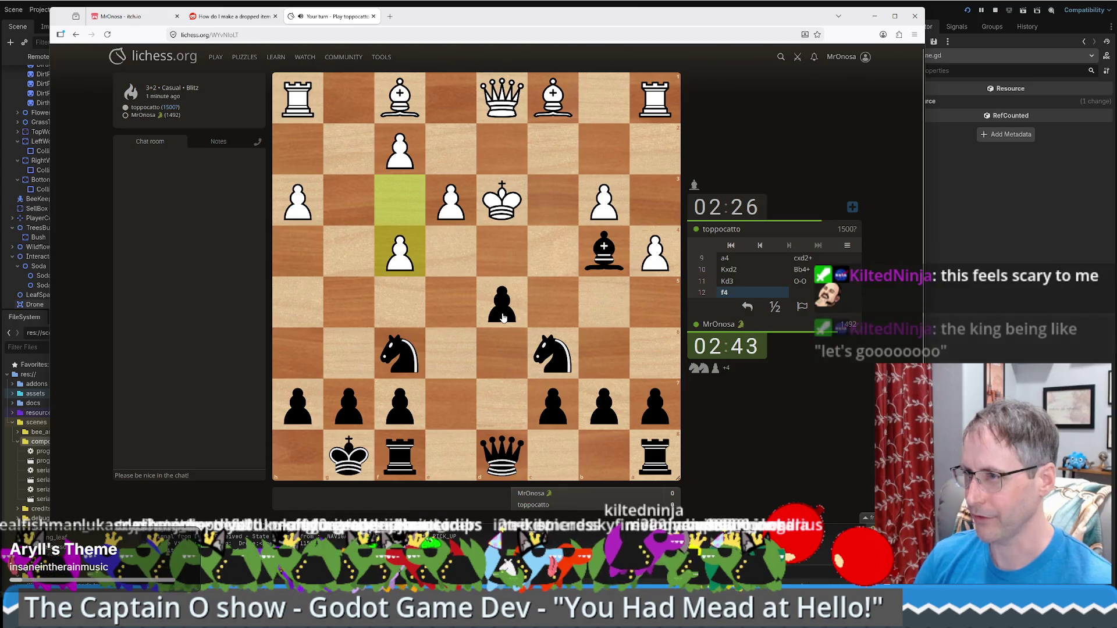
pyautogui.moveTo(503, 317); pyautogui.dragTo(504, 269)
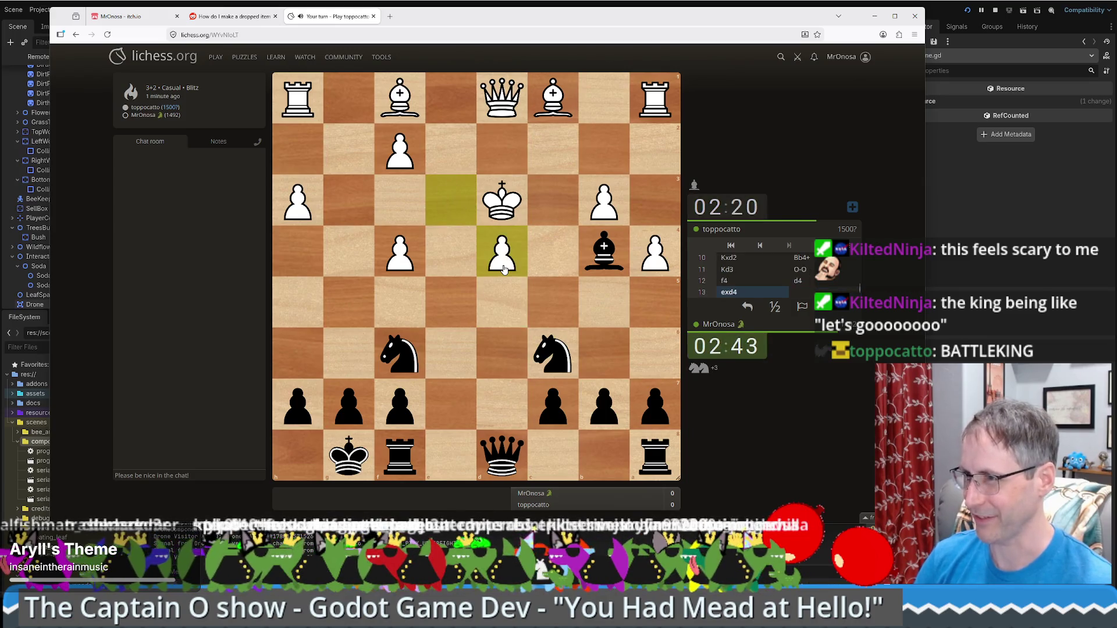
# Play Qxd4+, take the a1 rook with Qxa1, then check with Nd4+.
pyautogui.moveTo(502, 454)
pyautogui.mouseDown()
pyautogui.moveTo(502, 256)
pyautogui.moveTo(500, 273)
pyautogui.mouseUp()
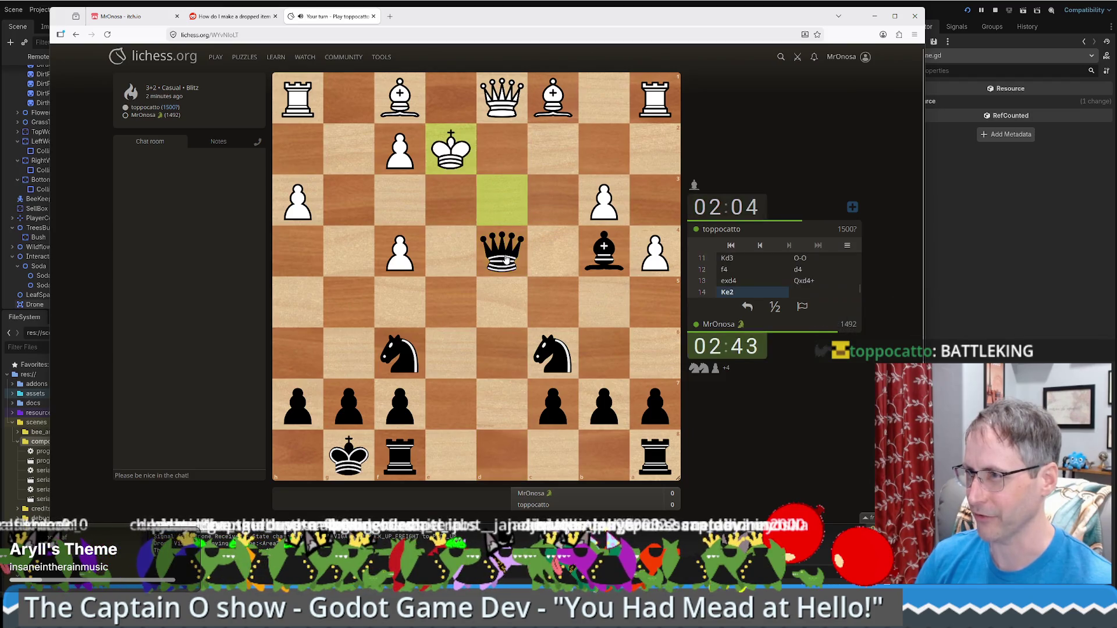
pyautogui.moveTo(505, 262); pyautogui.dragTo(652, 104)
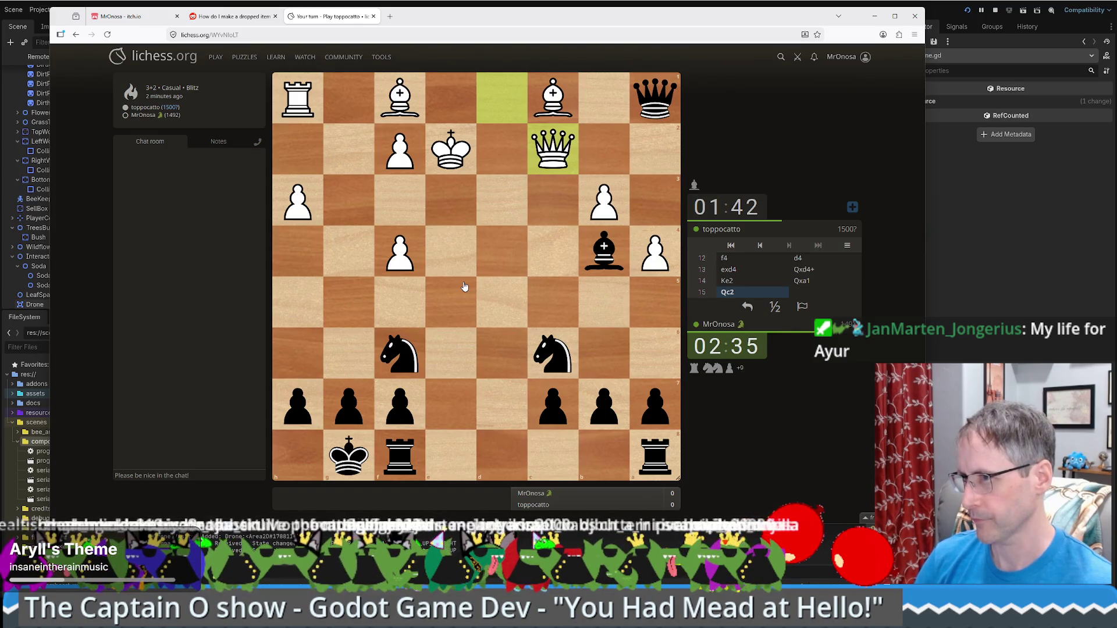
pyautogui.moveTo(552, 355)
pyautogui.mouseDown()
pyautogui.moveTo(494, 250)
pyautogui.moveTo(550, 149)
pyautogui.moveTo(561, 150)
pyautogui.mouseUp()
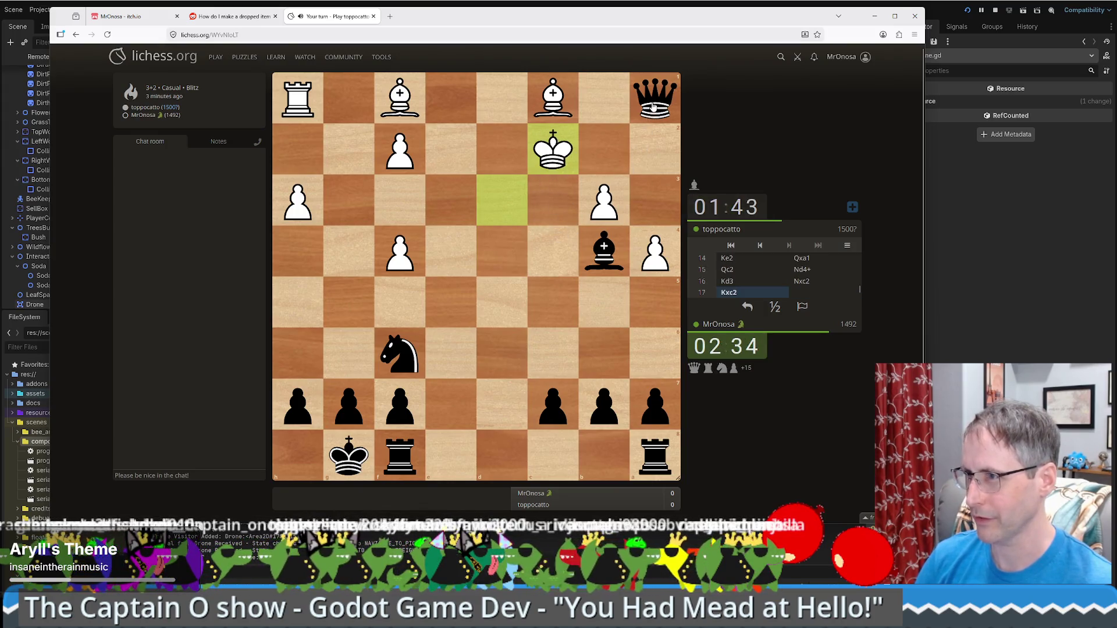
# Check with the queen on c3 and b3, play Bc3, then check again with Qxb2+.
pyautogui.moveTo(653, 107); pyautogui.dragTo(557, 204)
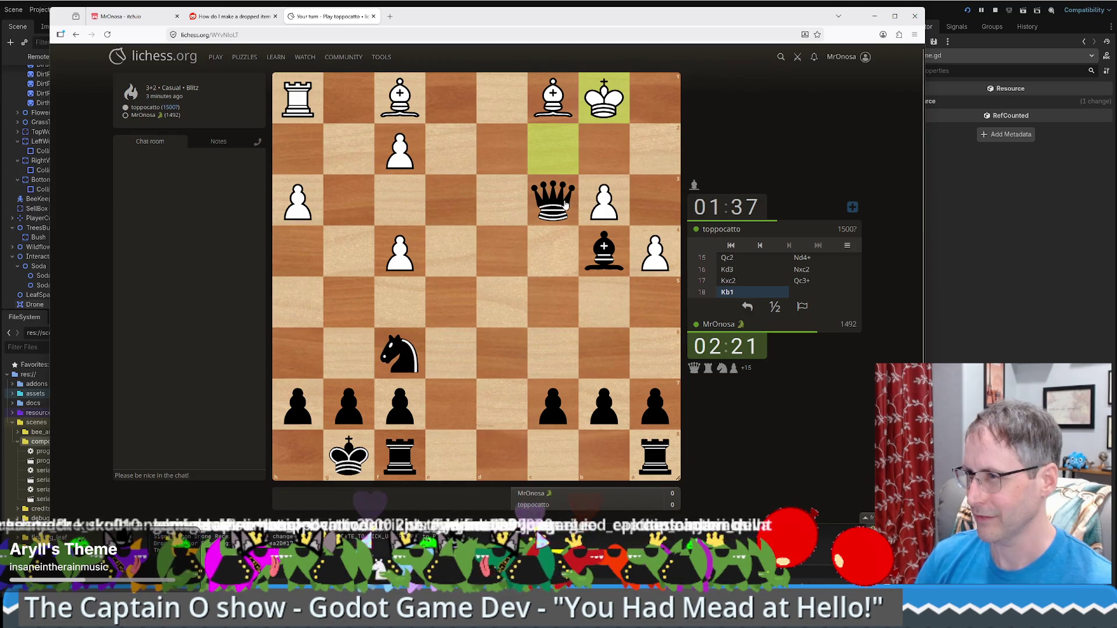
pyautogui.moveTo(567, 203); pyautogui.dragTo(601, 210)
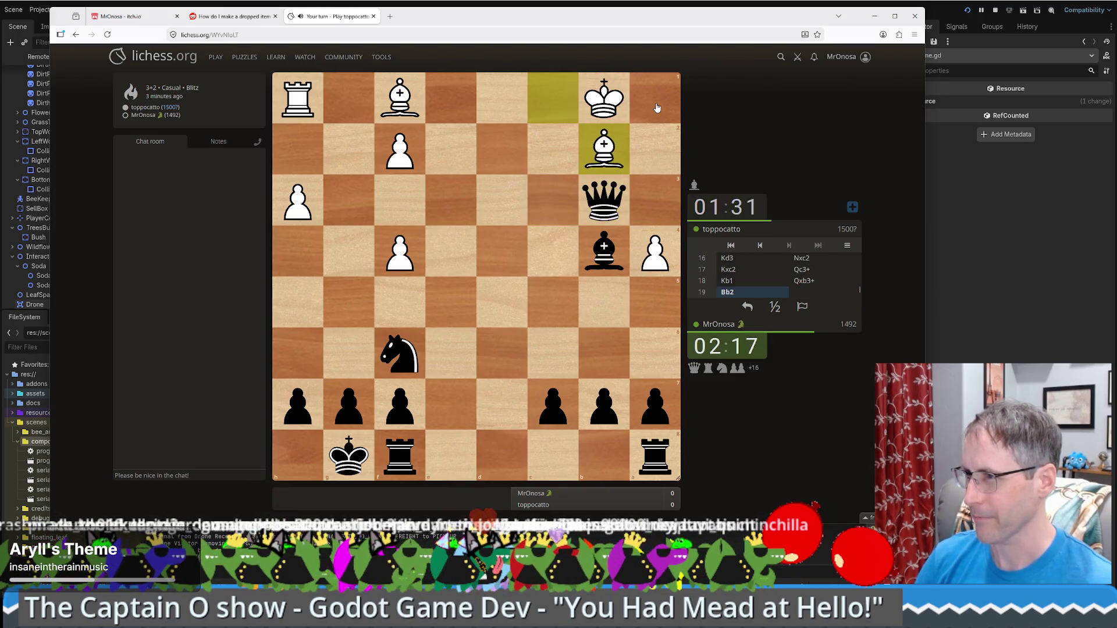
pyautogui.moveTo(605, 256); pyautogui.dragTo(555, 208)
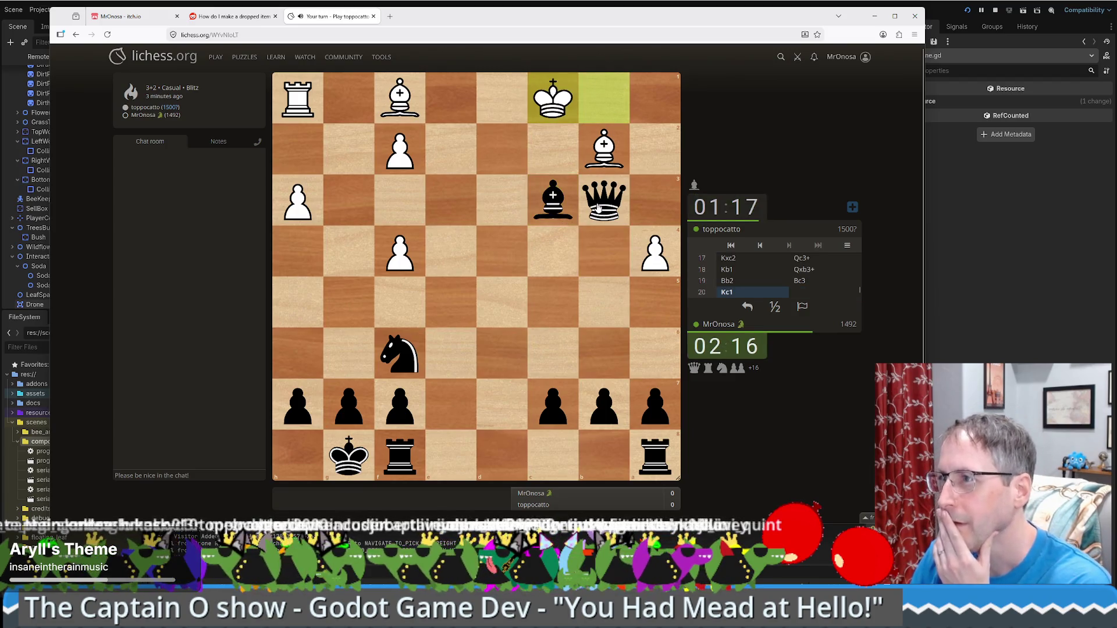
pyautogui.moveTo(598, 208)
pyautogui.mouseDown()
pyautogui.moveTo(602, 150)
pyautogui.moveTo(605, 160)
pyautogui.moveTo(499, 153)
pyautogui.mouseUp()
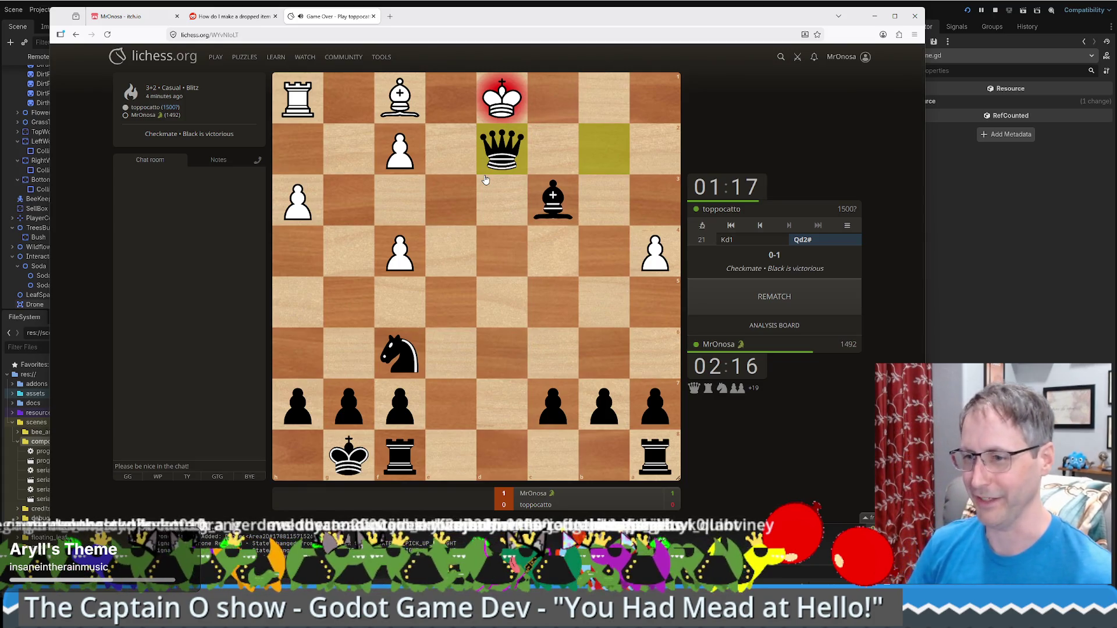
# Send GG to the opponent and open the finished game on the Analysis Board from move one.
pyautogui.click(129, 478)
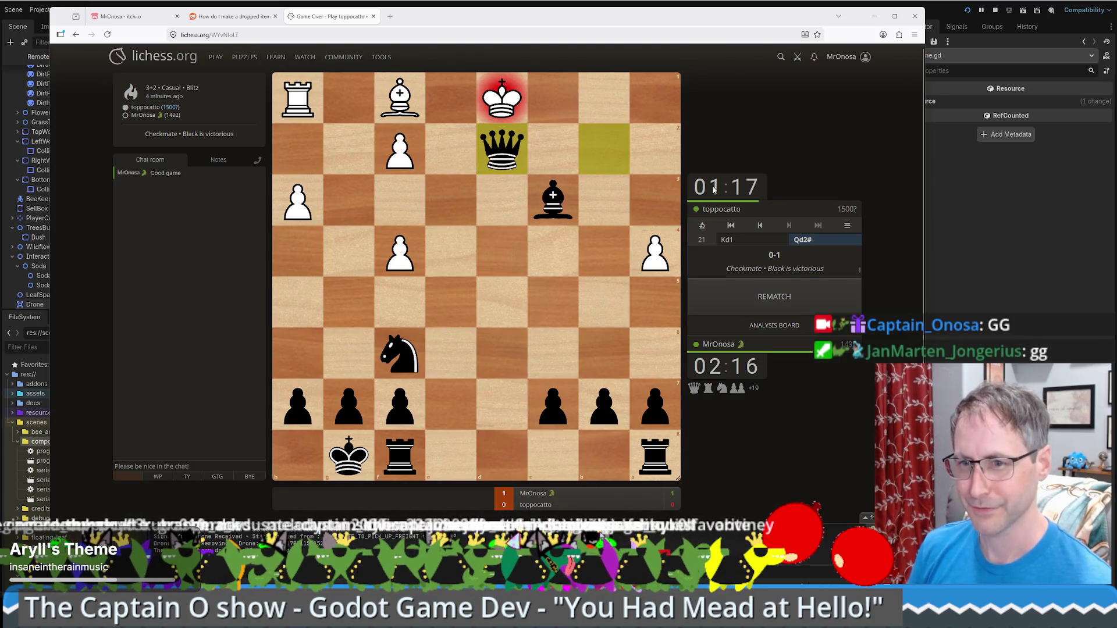
pyautogui.click(775, 325)
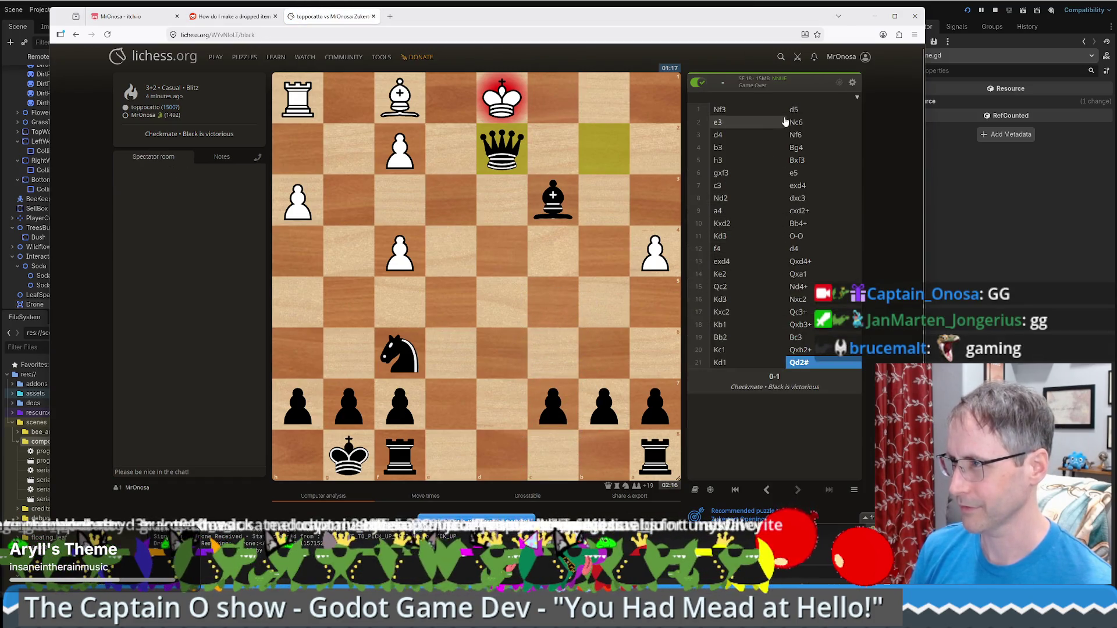
pyautogui.click(793, 109)
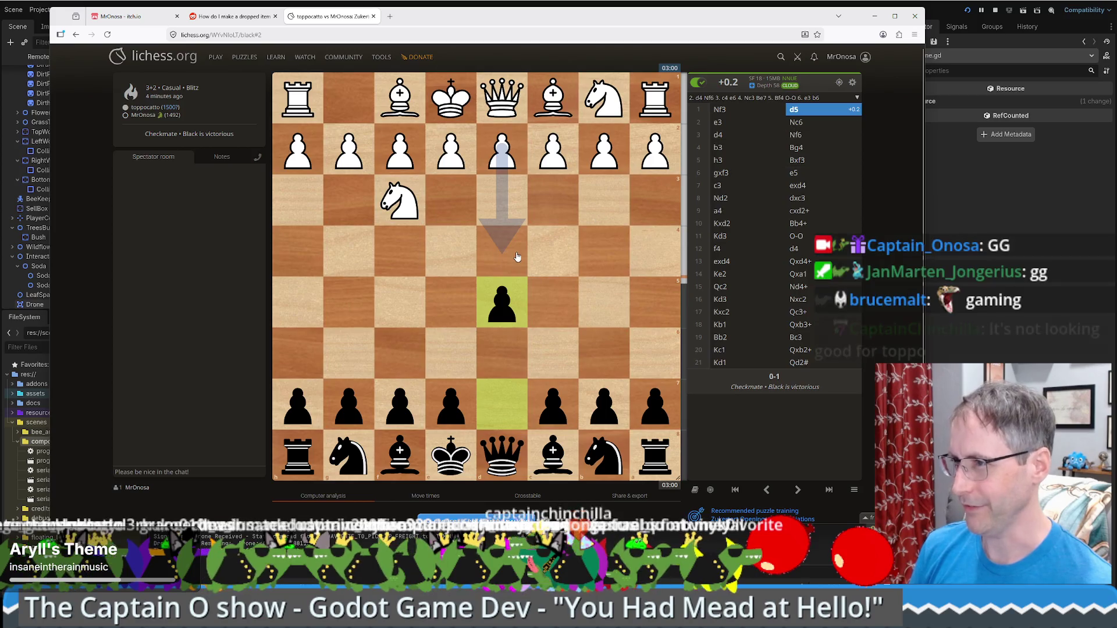
# Step through the game's moves, then close the chess and Reddit tabs.
pyautogui.scroll(1, 517, 256)
pyautogui.scroll(-1, 519, 256)
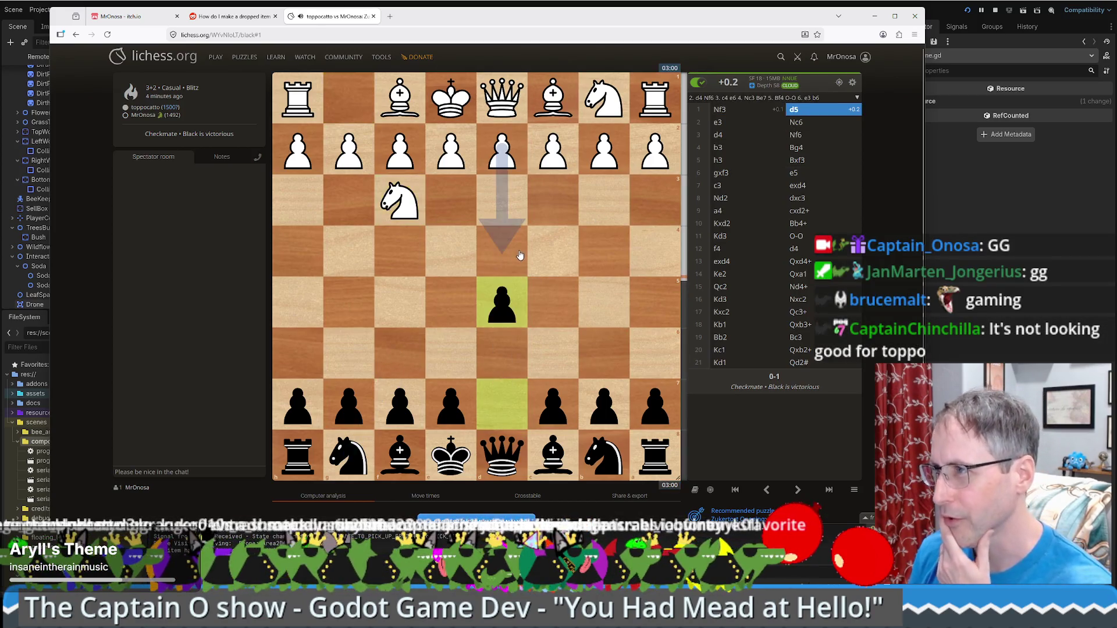
pyautogui.scroll(1, 520, 257)
pyautogui.scroll(-1, 523, 257)
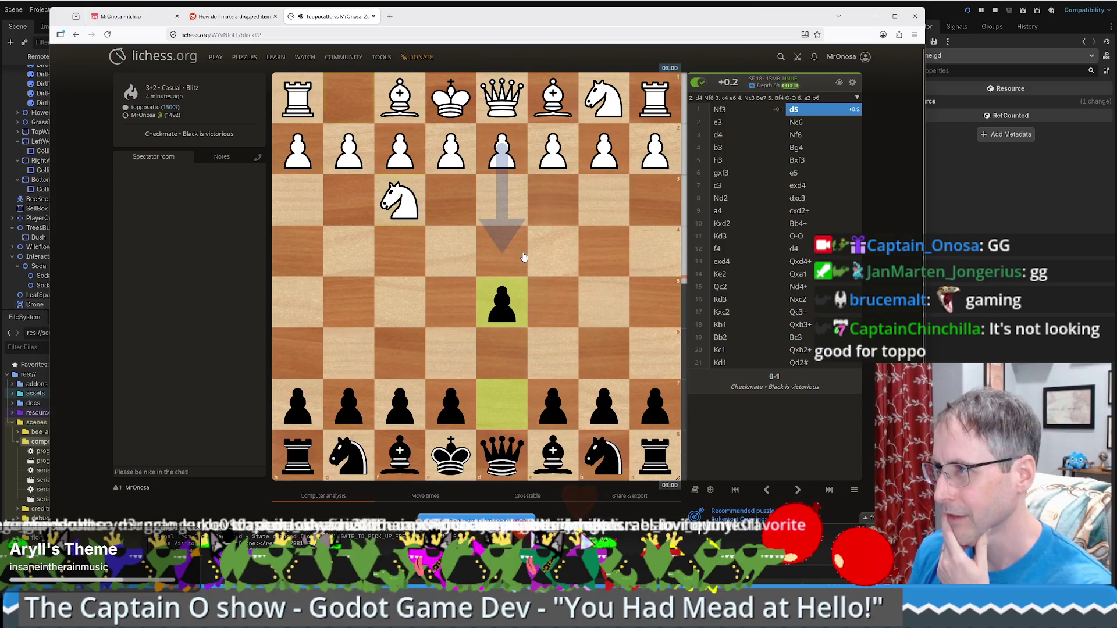
pyautogui.scroll(1, 523, 256)
pyautogui.scroll(-1, 525, 257)
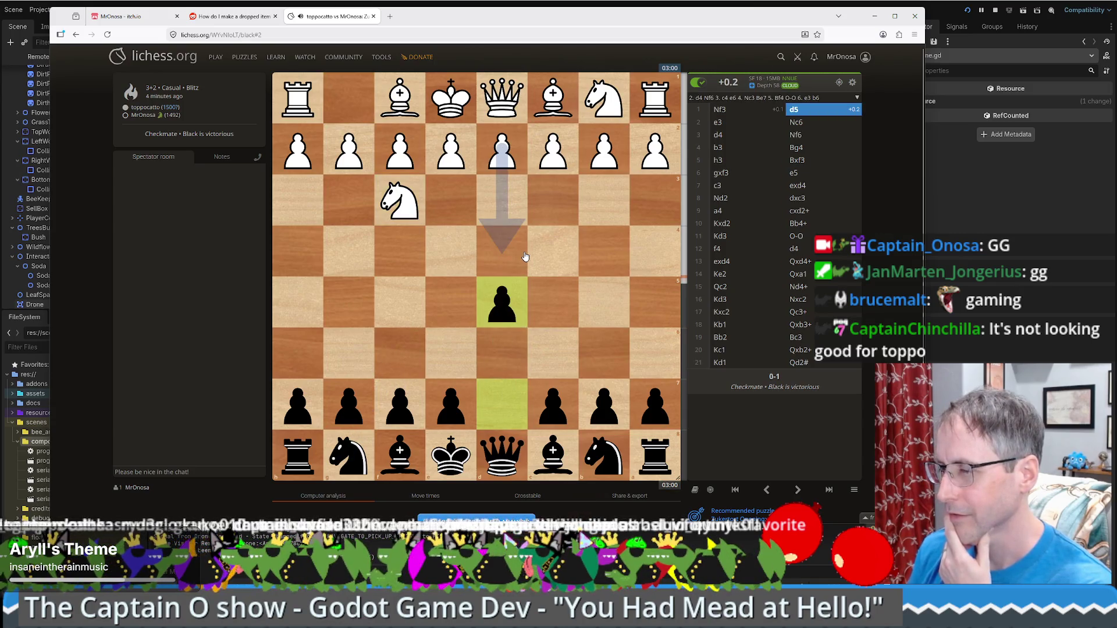
pyautogui.scroll(-1, 525, 256)
pyautogui.scroll(1, 526, 256)
pyautogui.scroll(-1, 526, 257)
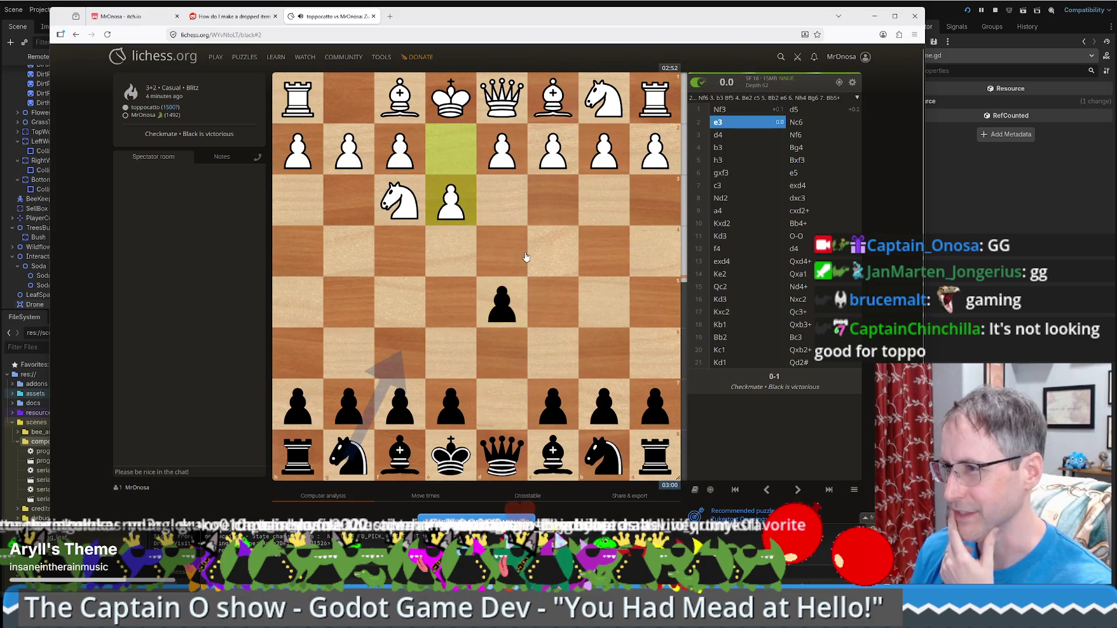
pyautogui.scroll(-1, 527, 257)
pyautogui.scroll(-3, 526, 257)
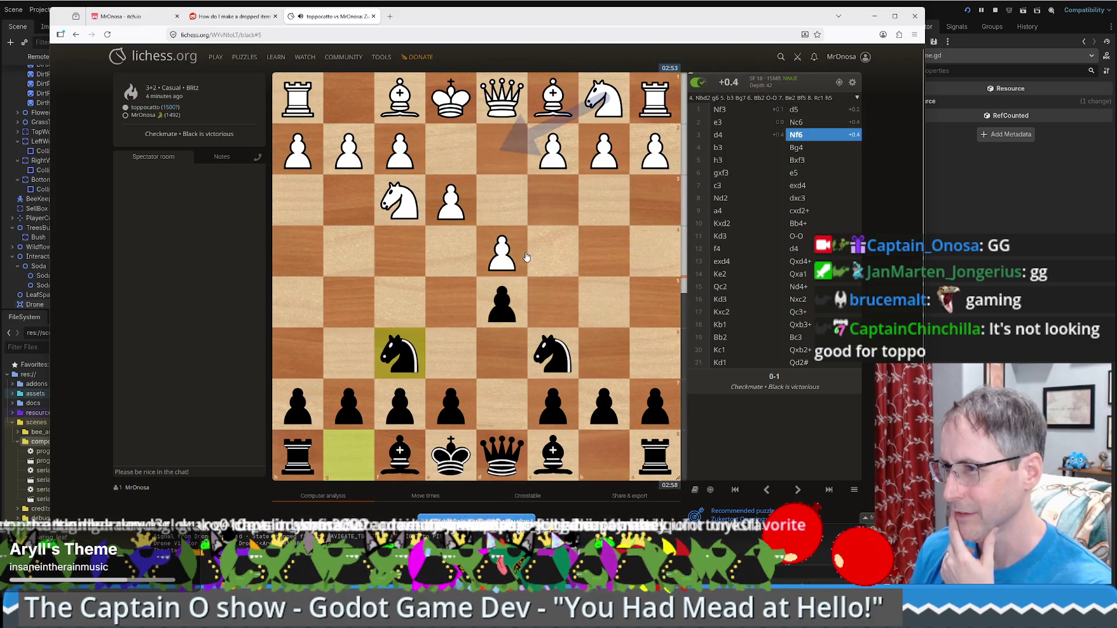
pyautogui.scroll(-1, 526, 256)
pyautogui.scroll(1, 526, 257)
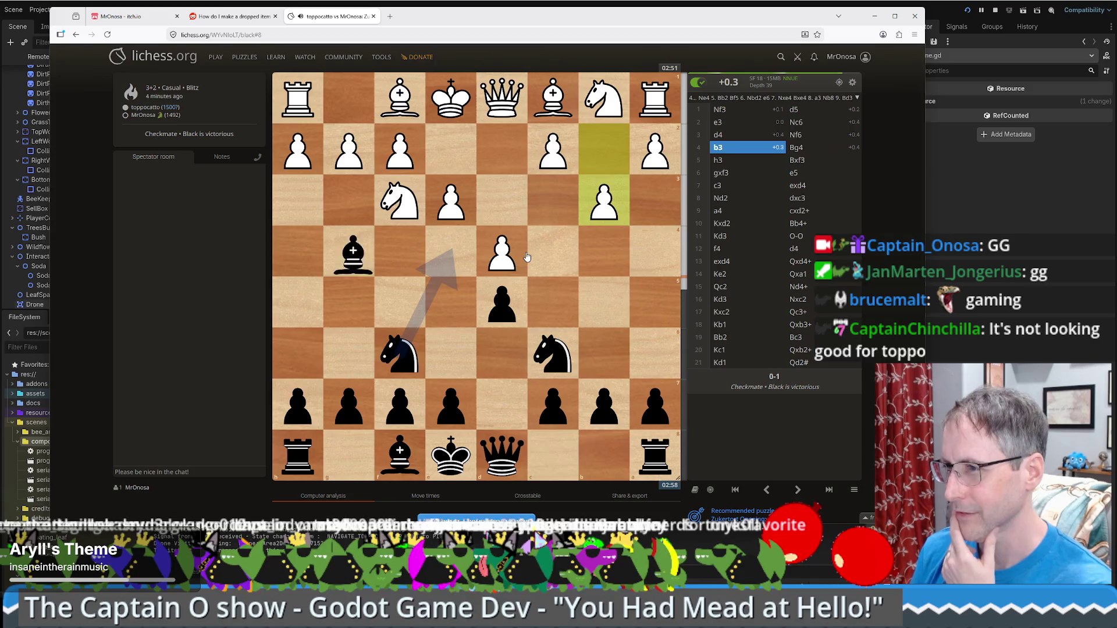
pyautogui.scroll(-1, 525, 257)
pyautogui.scroll(-1, 526, 256)
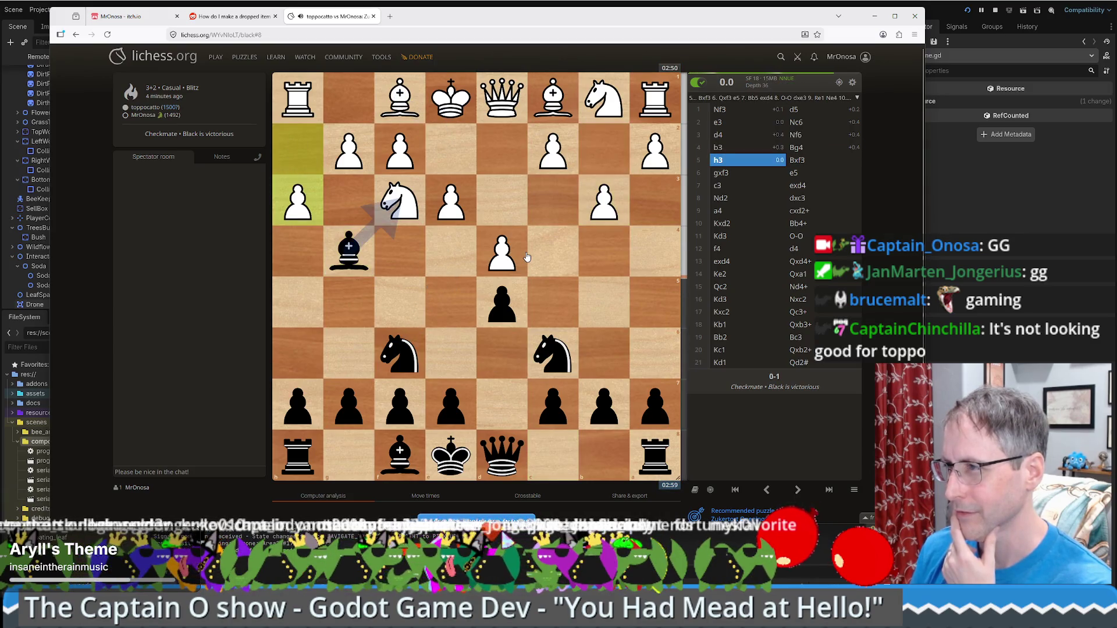
pyautogui.scroll(-1, 526, 257)
pyautogui.scroll(-1, 526, 257)
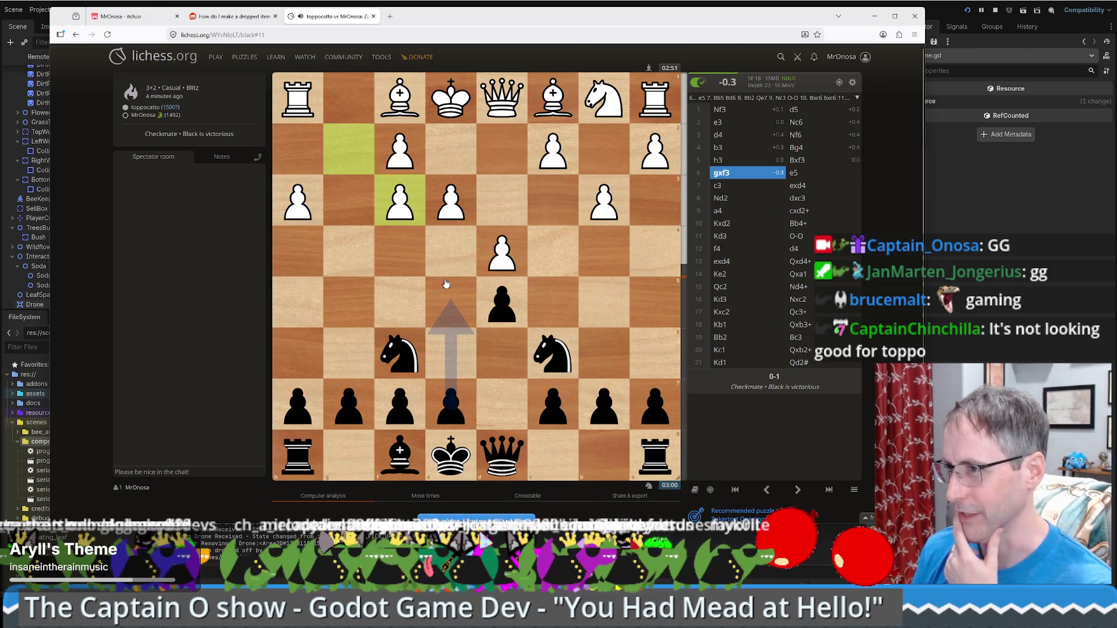
pyautogui.scroll(-1, 445, 283)
pyautogui.scroll(-1, 446, 284)
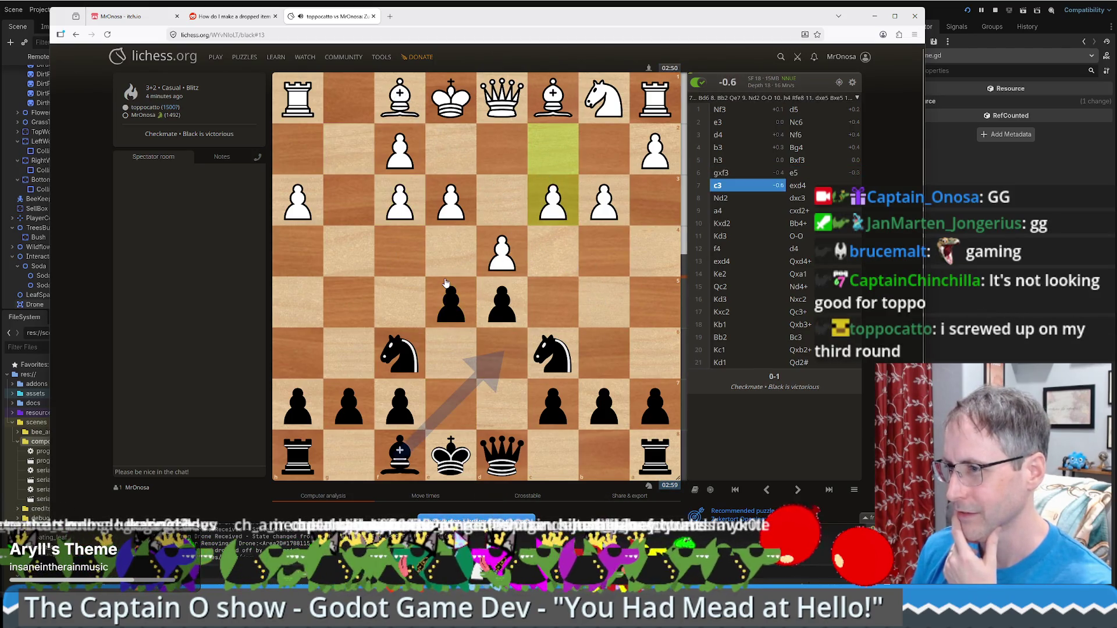
pyautogui.scroll(1, 445, 283)
pyautogui.scroll(-1, 445, 283)
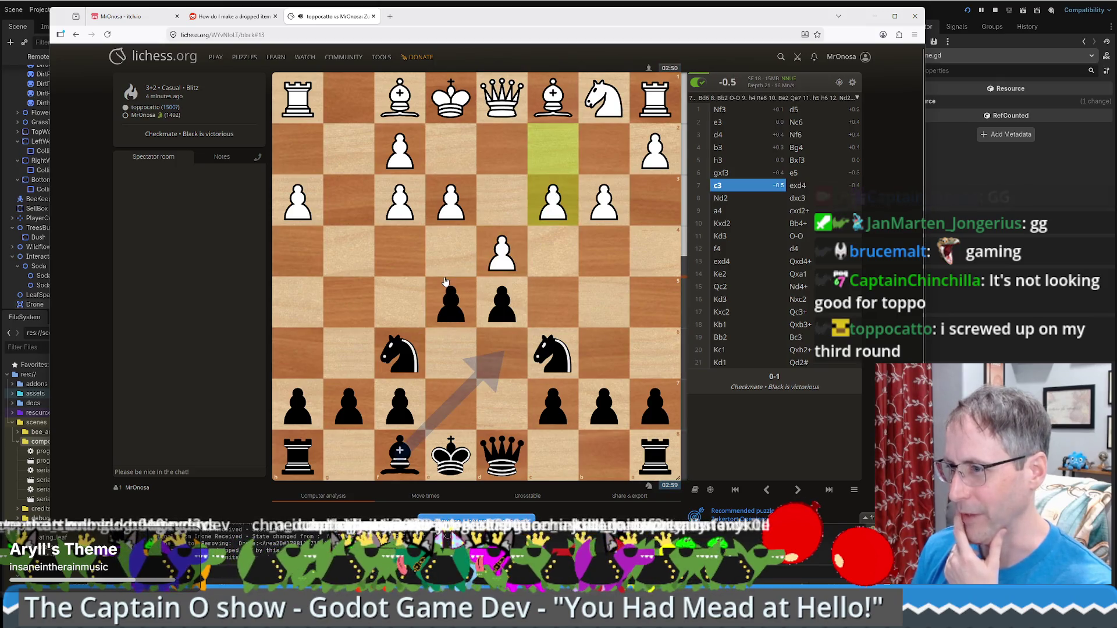
pyautogui.scroll(-1, 446, 282)
pyautogui.scroll(-2, 445, 282)
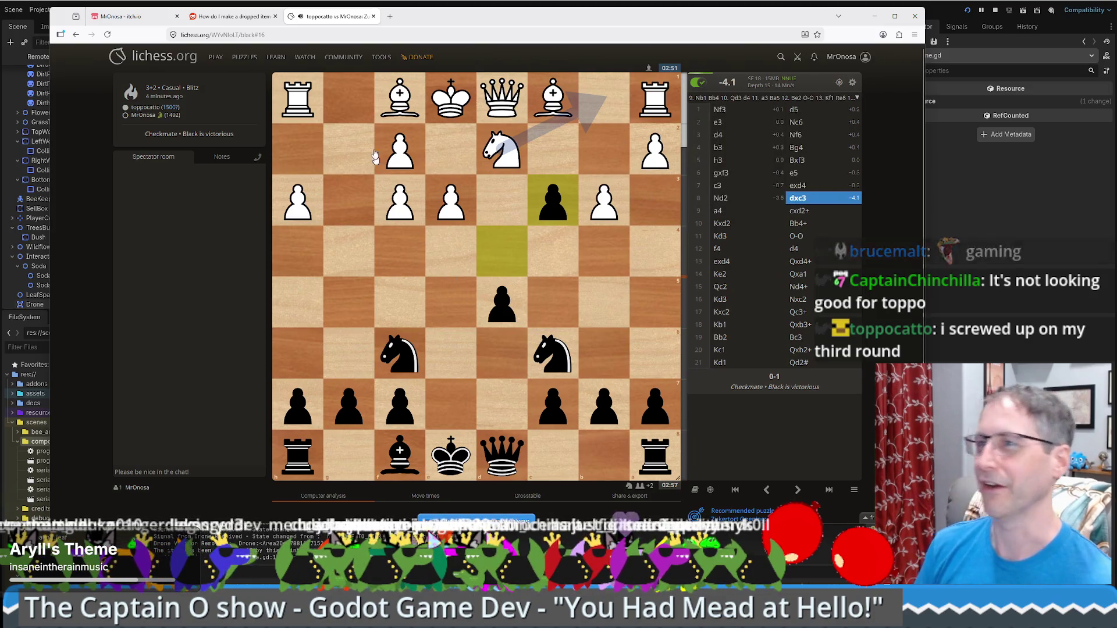
pyautogui.middleClick(330, 24)
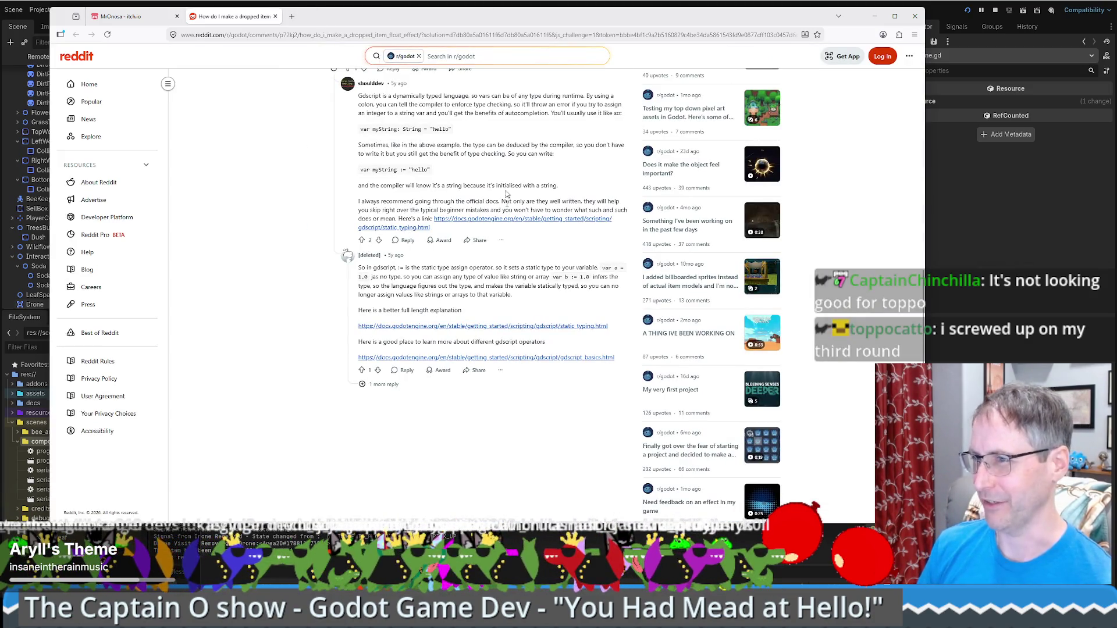
pyautogui.hotkey('ctrl', 'w')
pyautogui.hotkey('ctrl', 'w')
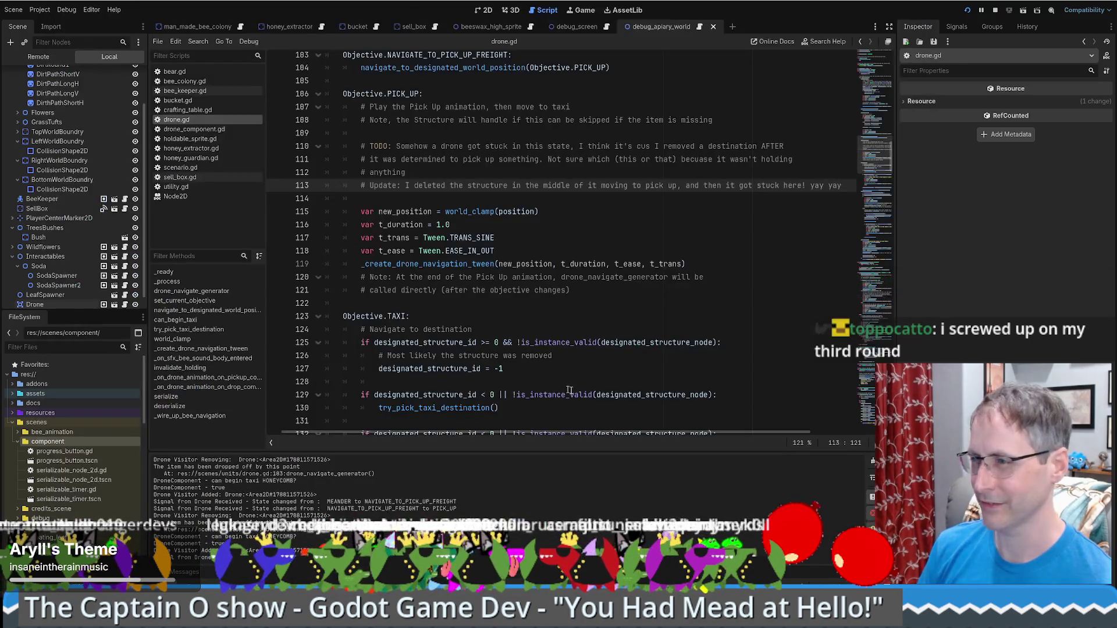
# Place the cursor on lines 124 and 118 of drone.gd and scroll around the PICK_UP block.
pyautogui.click(735, 335)
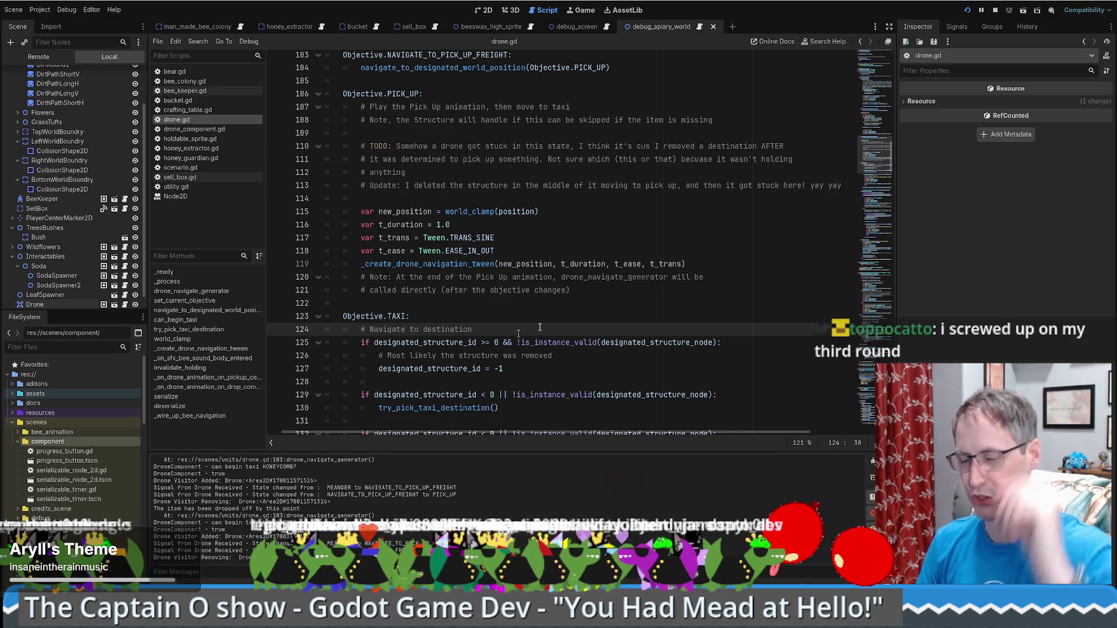
pyautogui.click(692, 250)
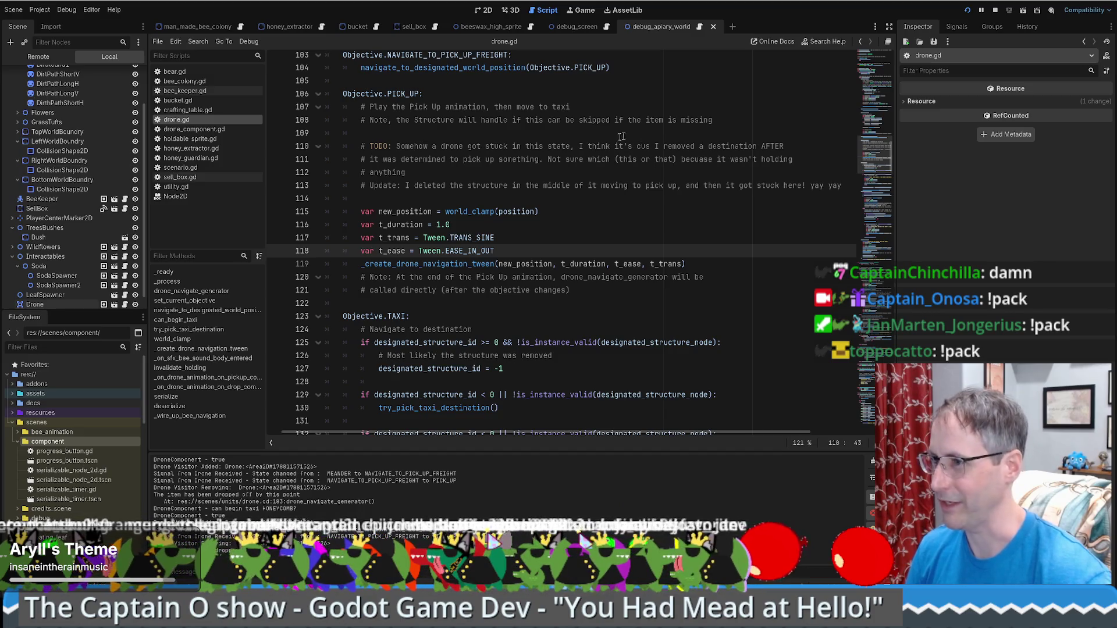
pyautogui.scroll(5, 621, 136)
pyautogui.scroll(-8, 643, 172)
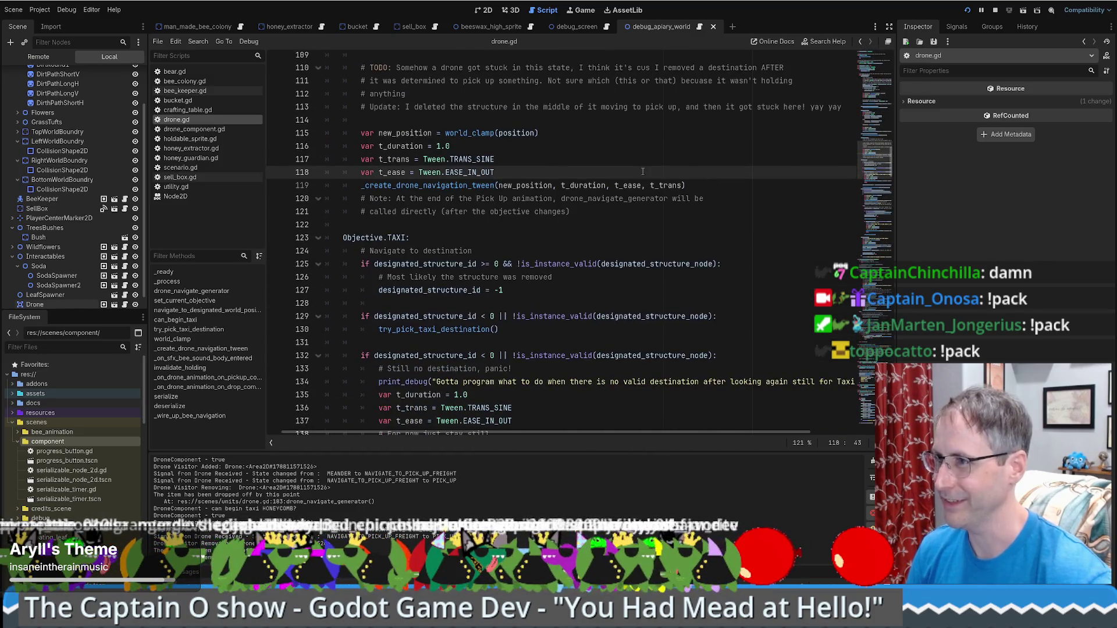
pyautogui.scroll(6, 716, 166)
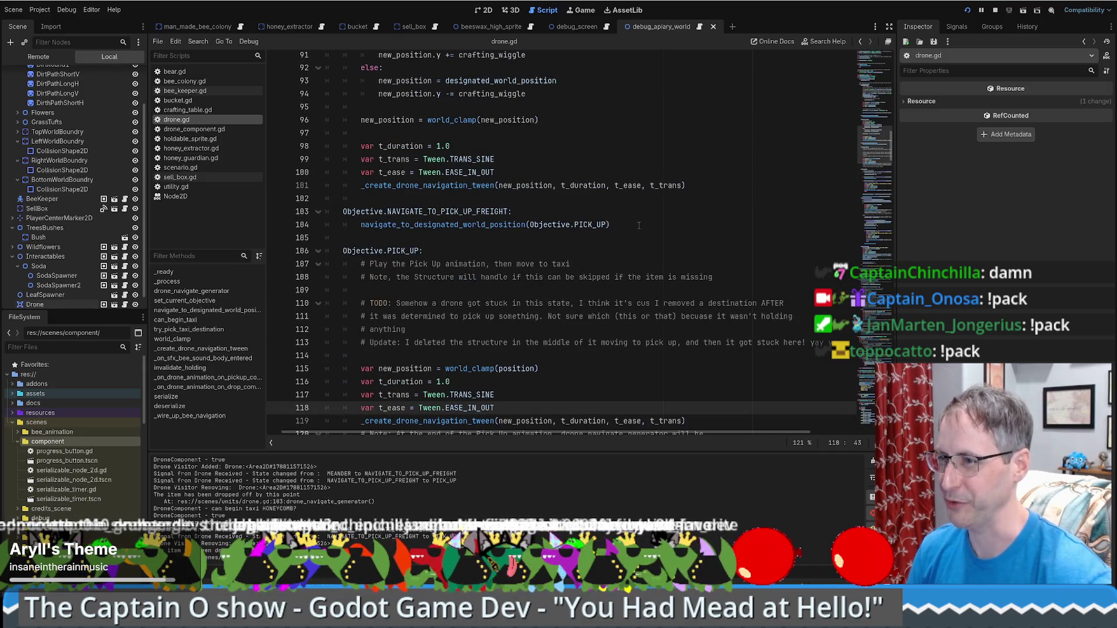
pyautogui.scroll(-7, 639, 225)
pyautogui.scroll(4, 640, 250)
# Inspect the t_trans and t_ease lines 117–118, then scroll through the surrounding code.
pyautogui.click(642, 272)
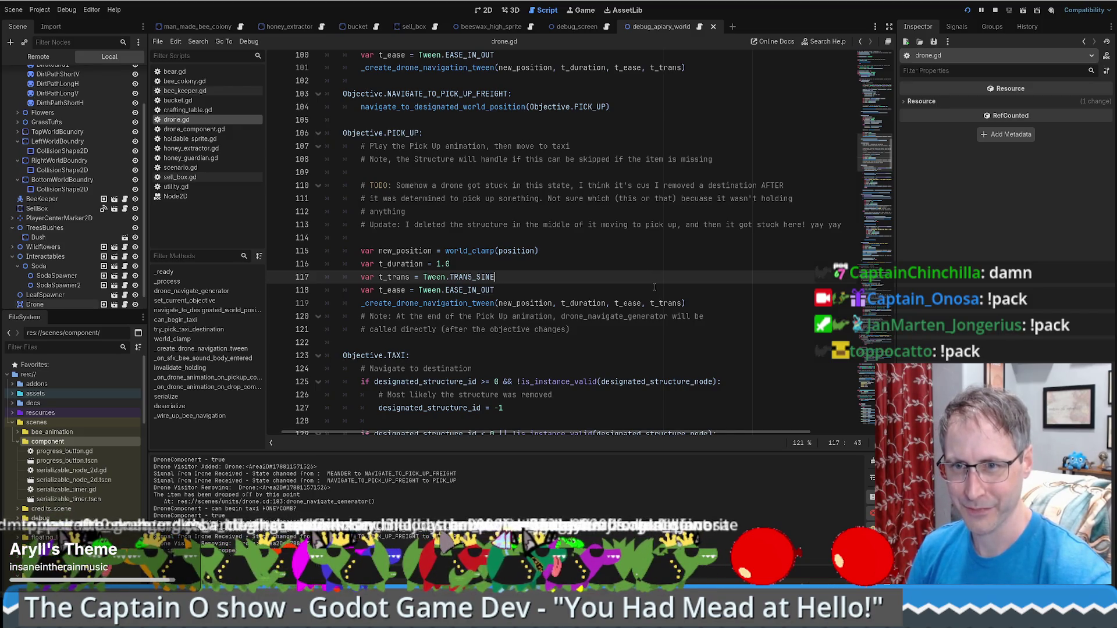
pyautogui.click(652, 288)
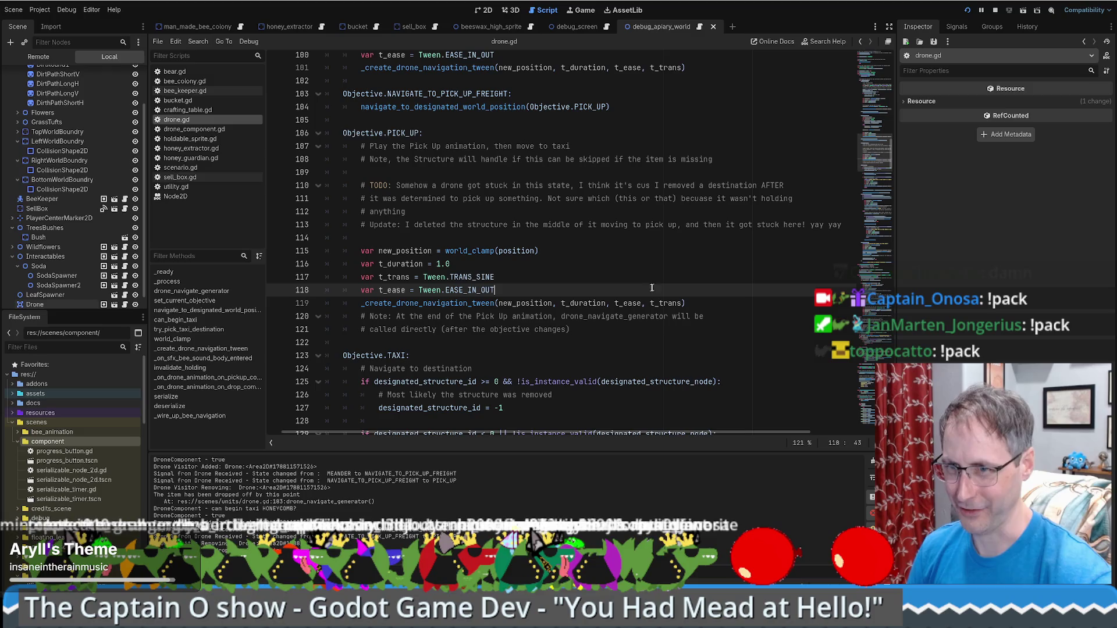
pyautogui.click(605, 276)
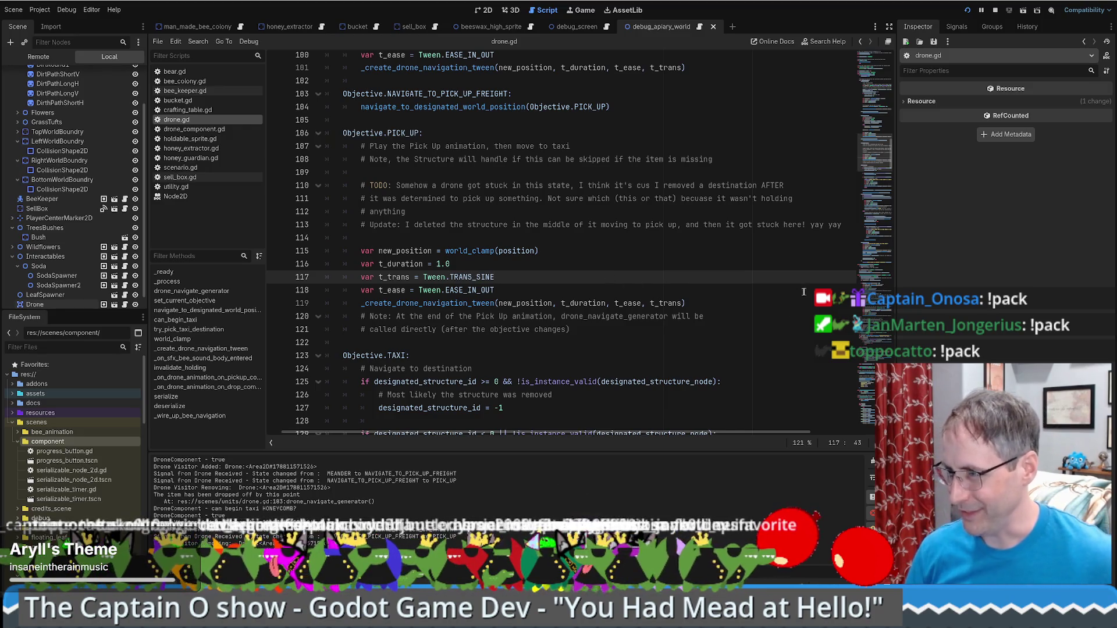
pyautogui.scroll(-7, 621, 324)
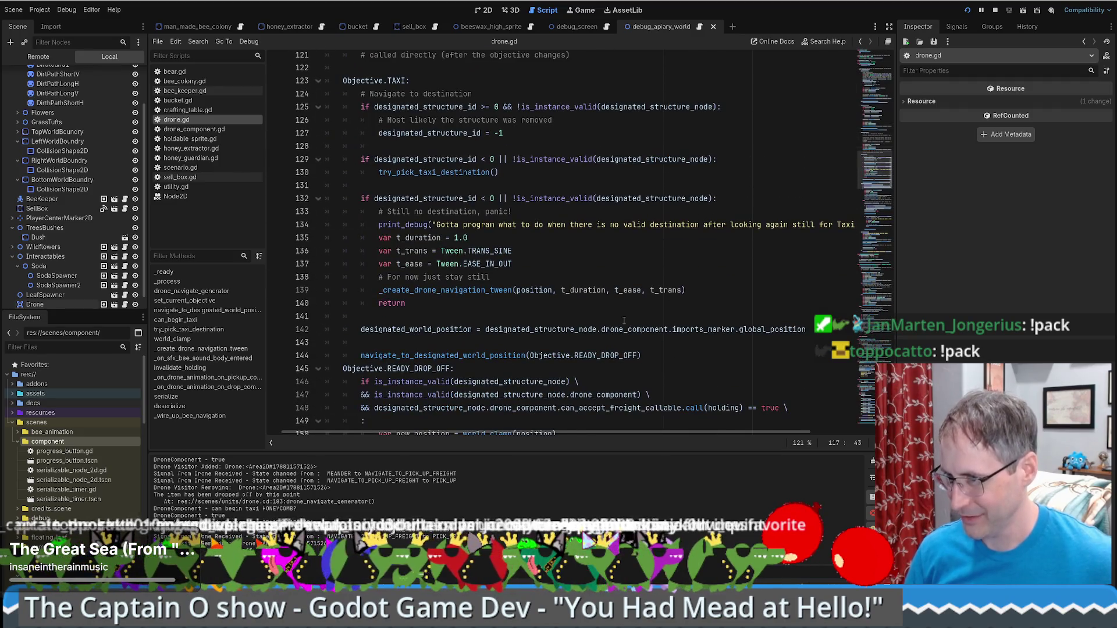
pyautogui.scroll(6, 633, 308)
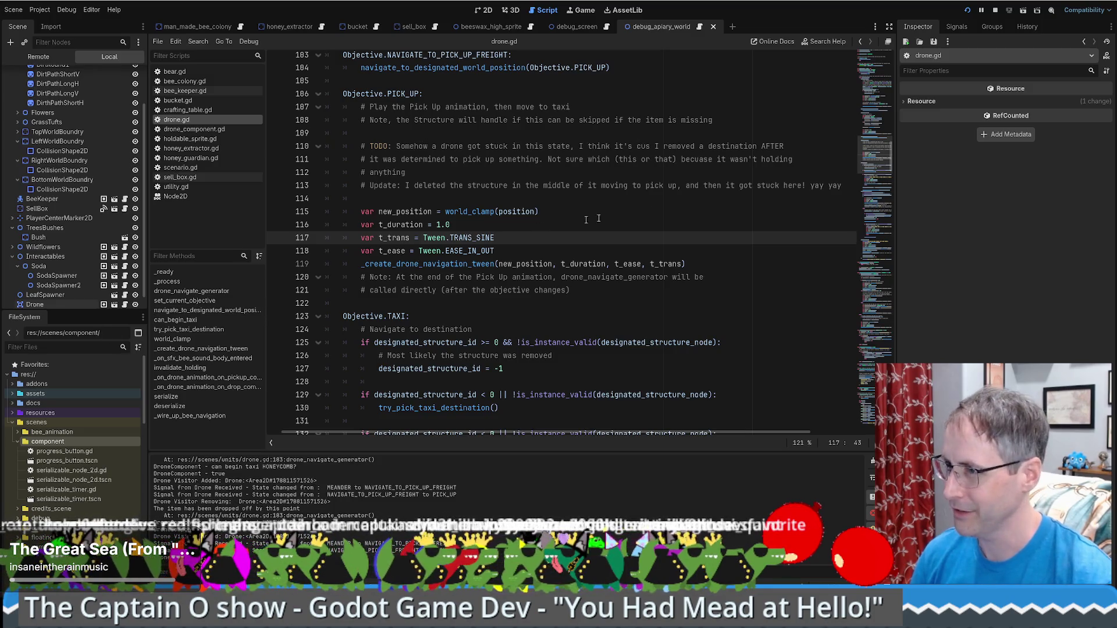
pyautogui.scroll(-2, 635, 226)
pyautogui.scroll(-2, 634, 227)
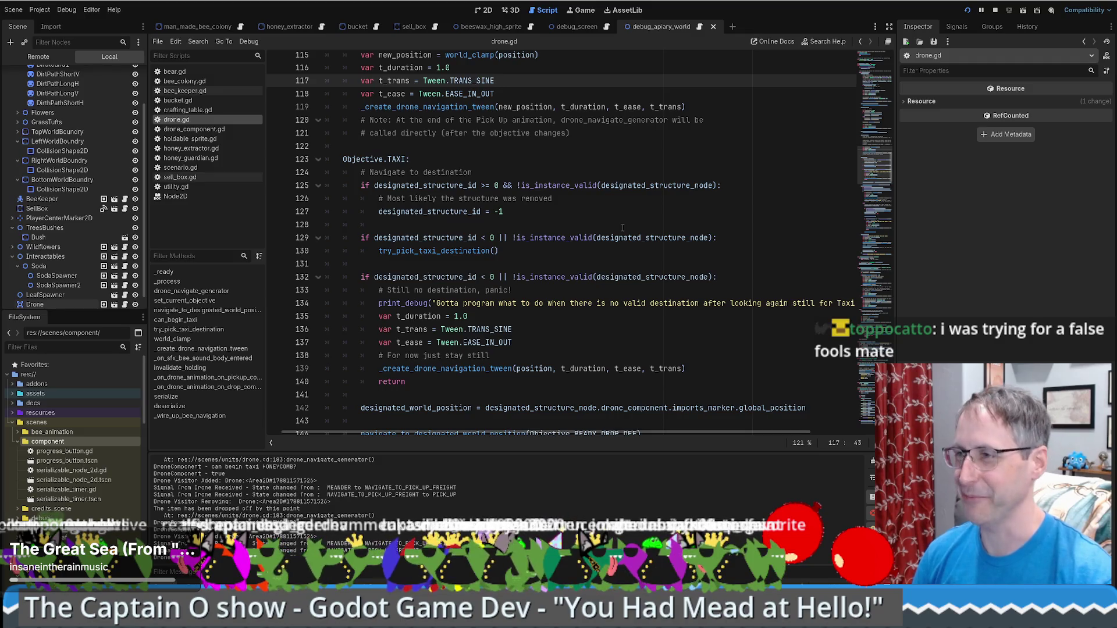
pyautogui.scroll(1, 610, 221)
pyautogui.scroll(4, 605, 221)
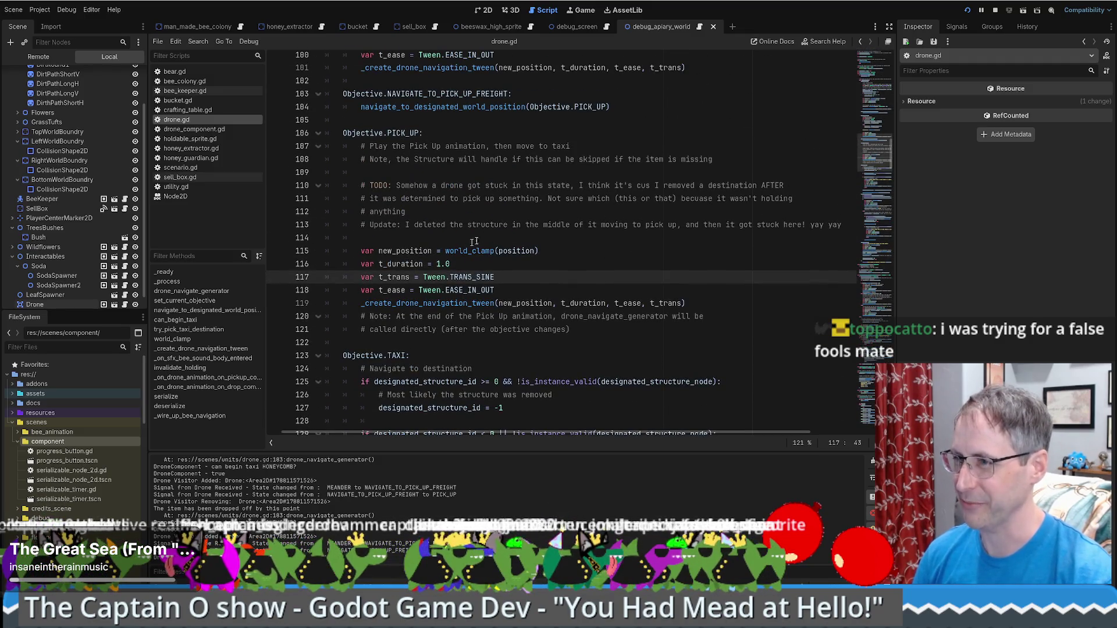
pyautogui.click(525, 237)
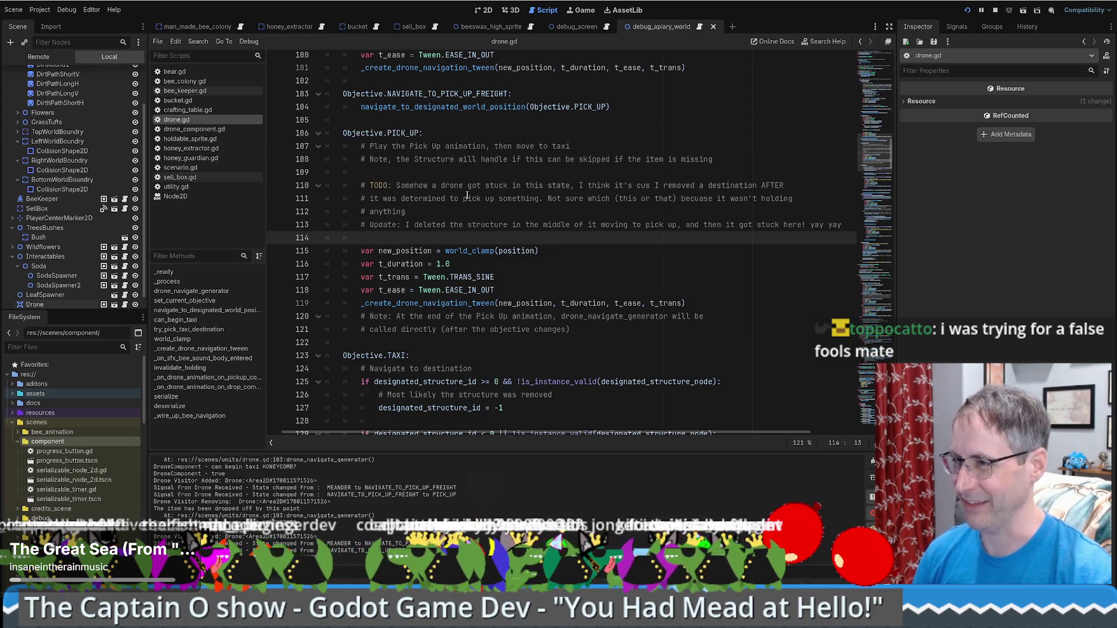
pyautogui.click(393, 172)
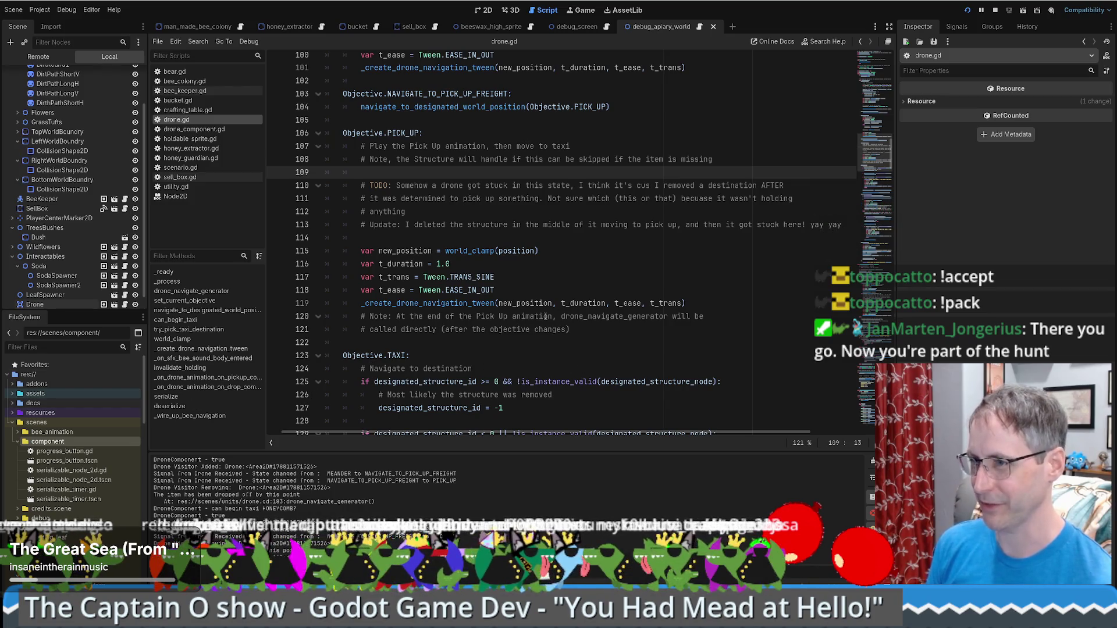
pyautogui.scroll(-2, 545, 315)
pyautogui.scroll(4, 546, 316)
# Run the project with F5 from the 2D view and focus the game window.
pyautogui.click(483, 11)
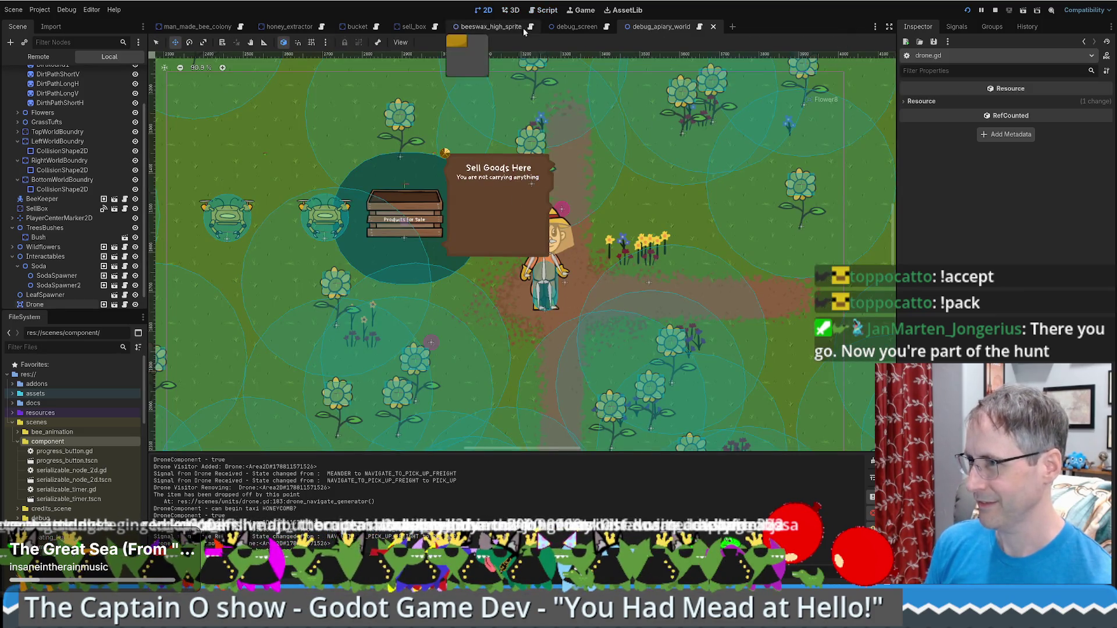
pyautogui.press('F5')
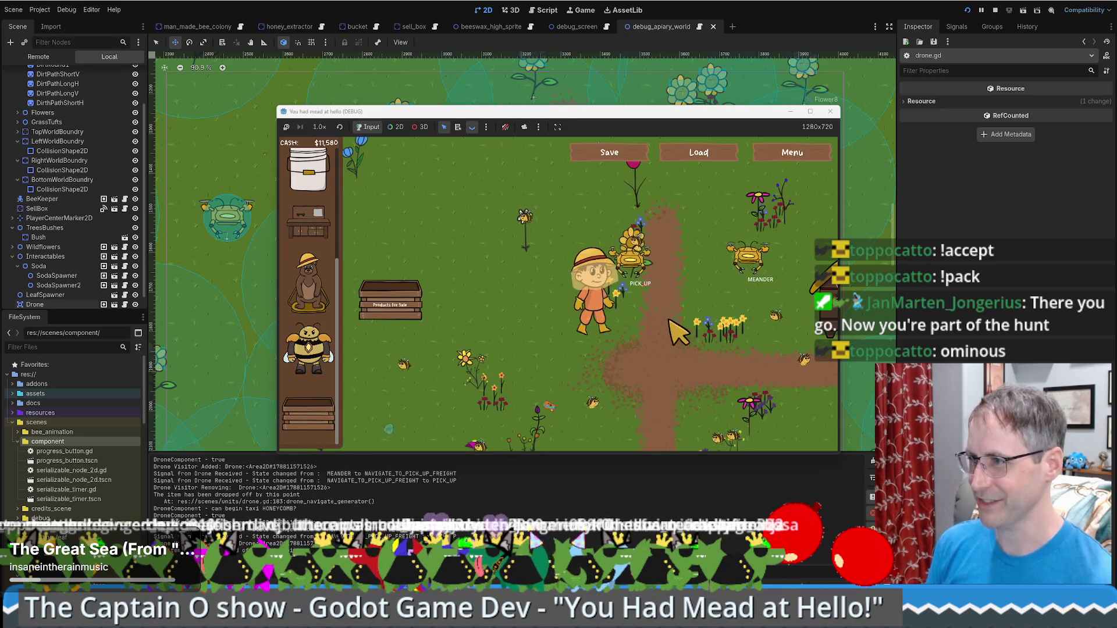
pyautogui.click(673, 324)
# Walk the beekeeper around the apiary with WASD toward the sale crate.
pyautogui.press('w')
pyautogui.press('d')
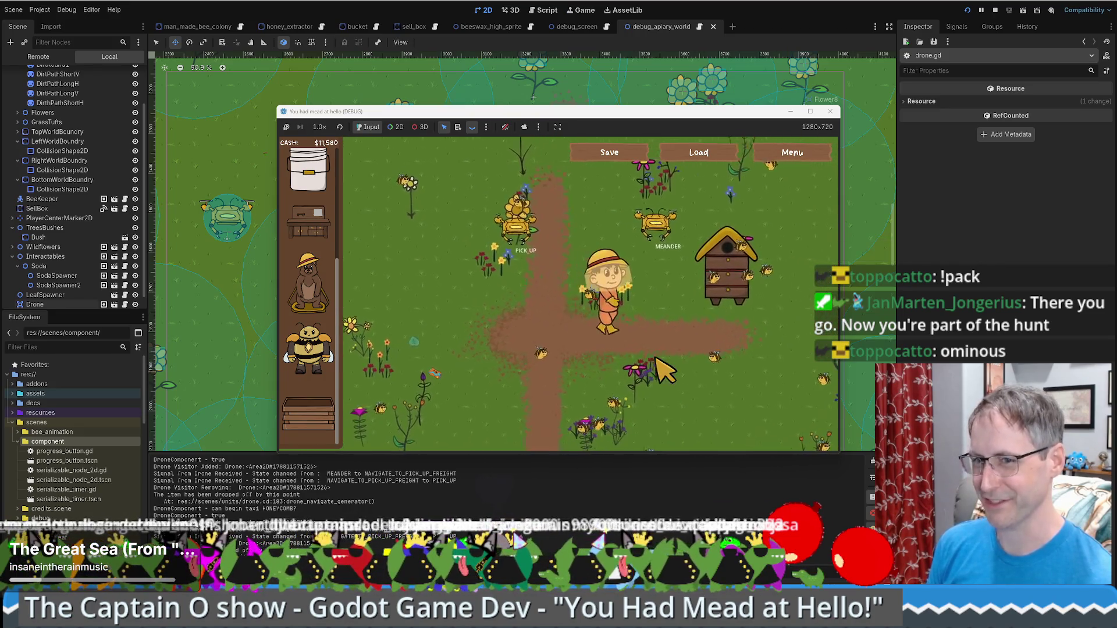
pyautogui.press('s')
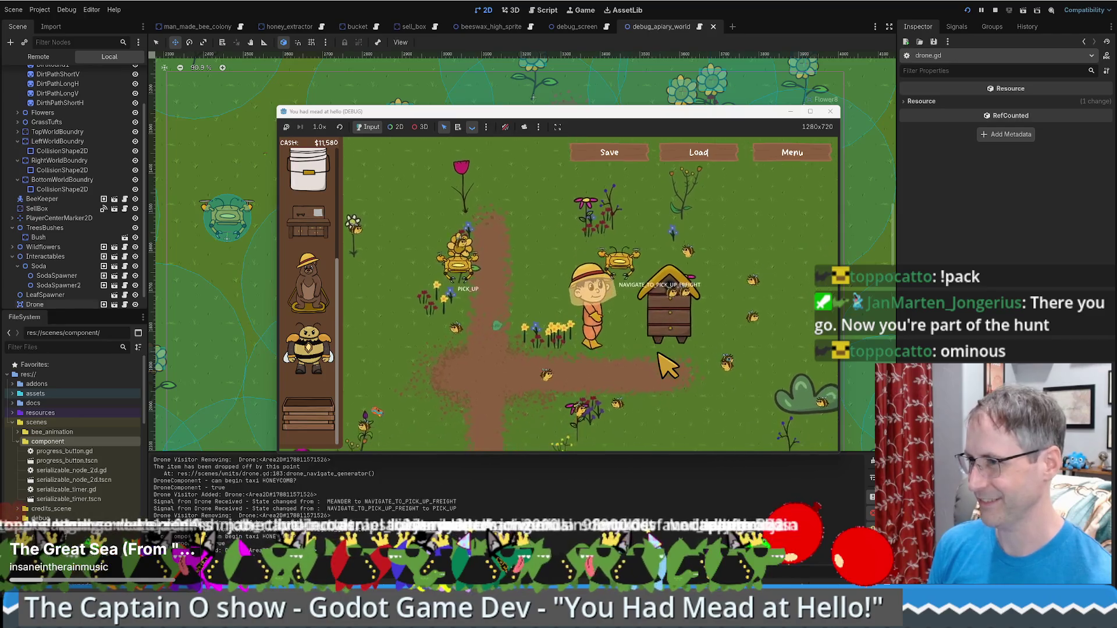
pyautogui.press('a')
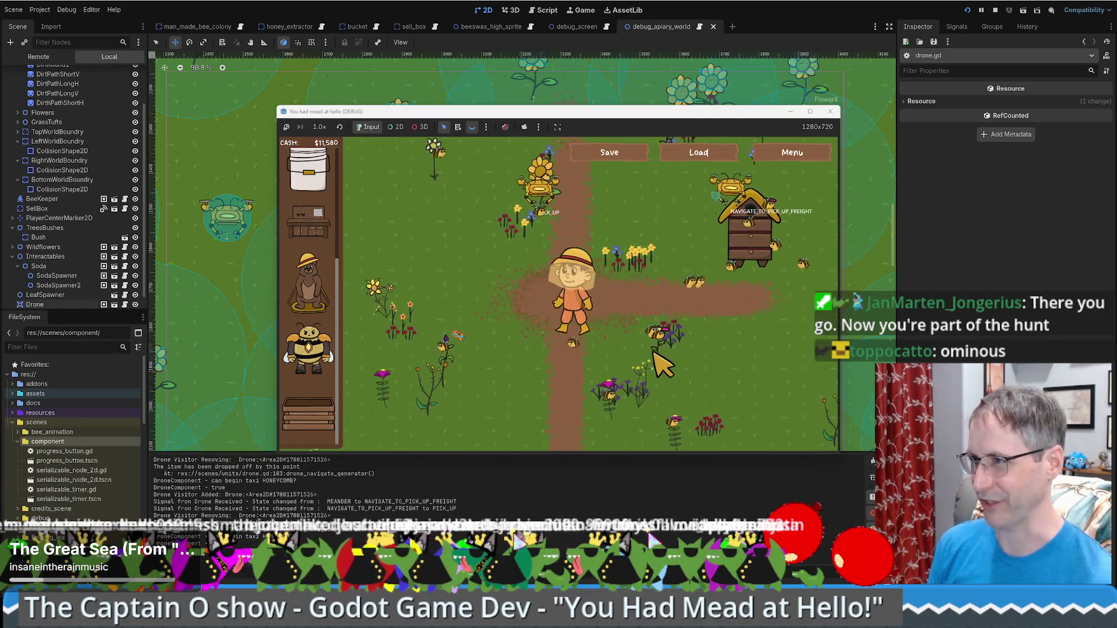
pyautogui.press('d')
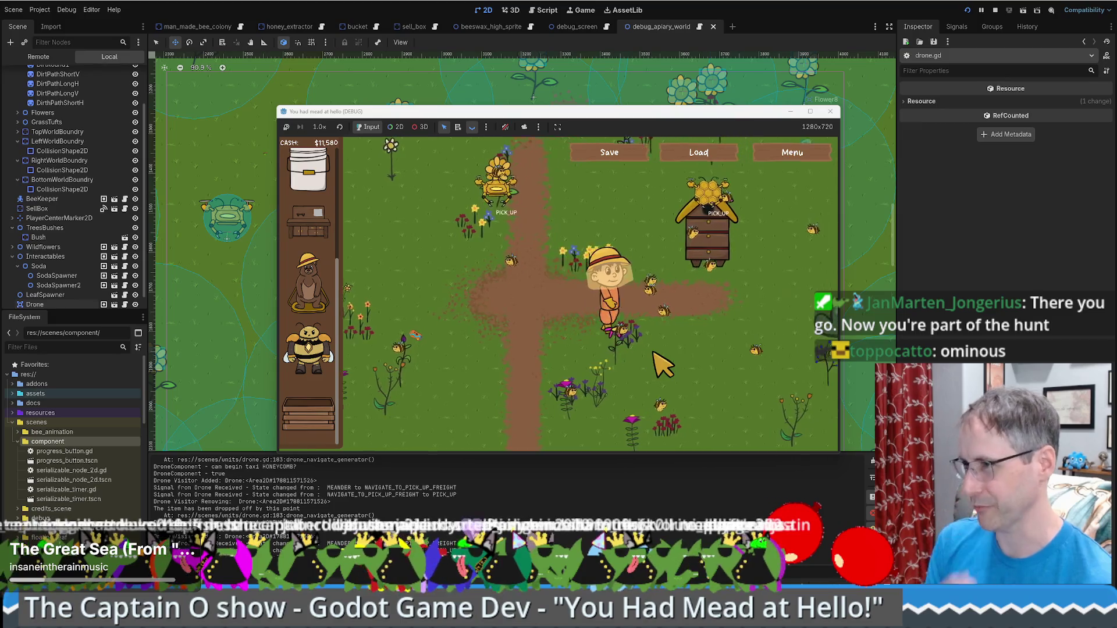
pyautogui.press('w')
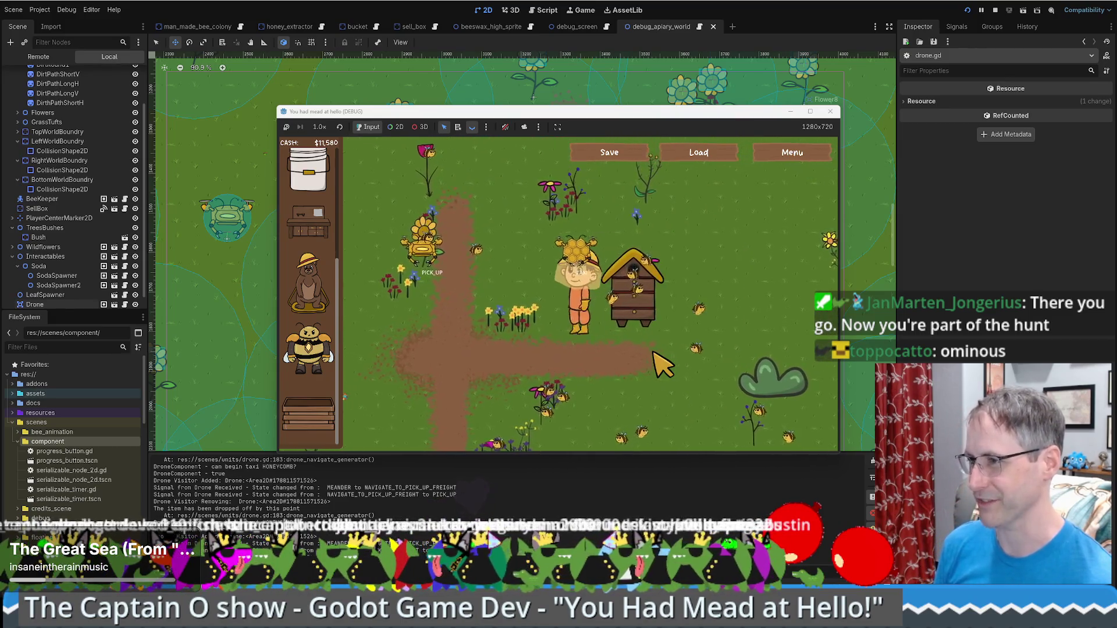
pyautogui.press('a')
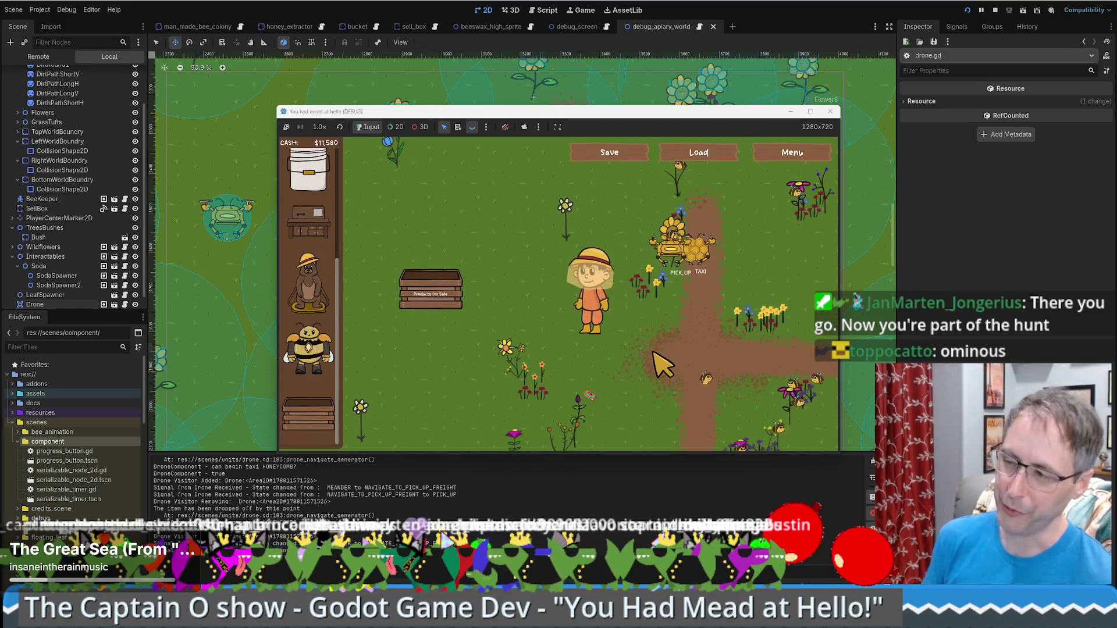
# Move and resize the debug window to 1601x900, then walk the beekeeper with the arrow keys.
pyautogui.moveTo(561, 114); pyautogui.dragTo(360, 15)
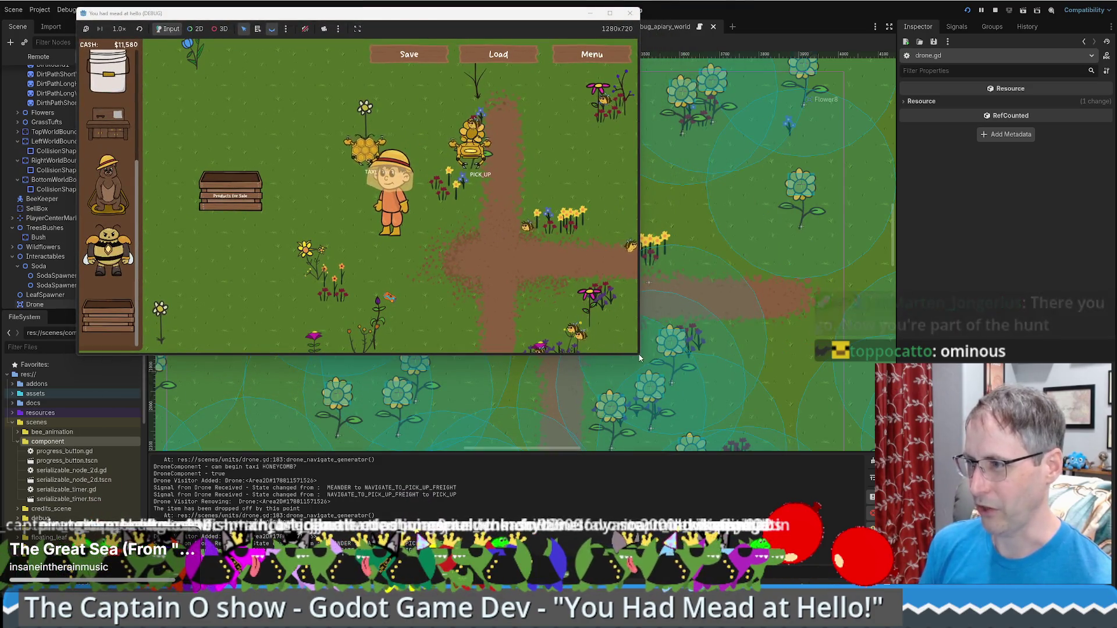
pyautogui.moveTo(641, 358); pyautogui.dragTo(779, 467)
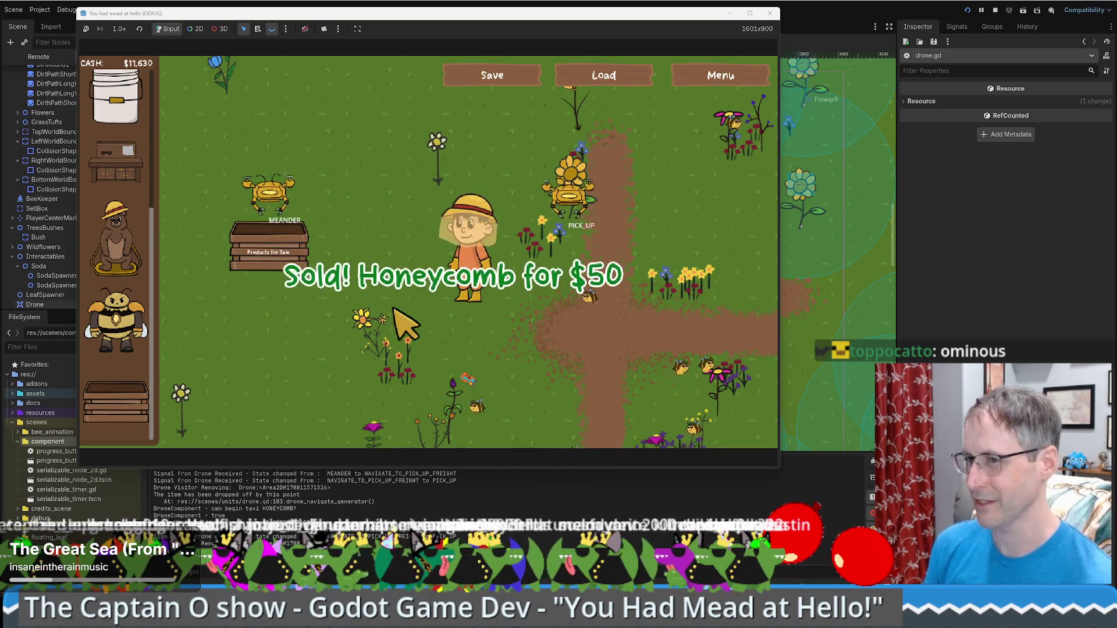
pyautogui.press('Right')
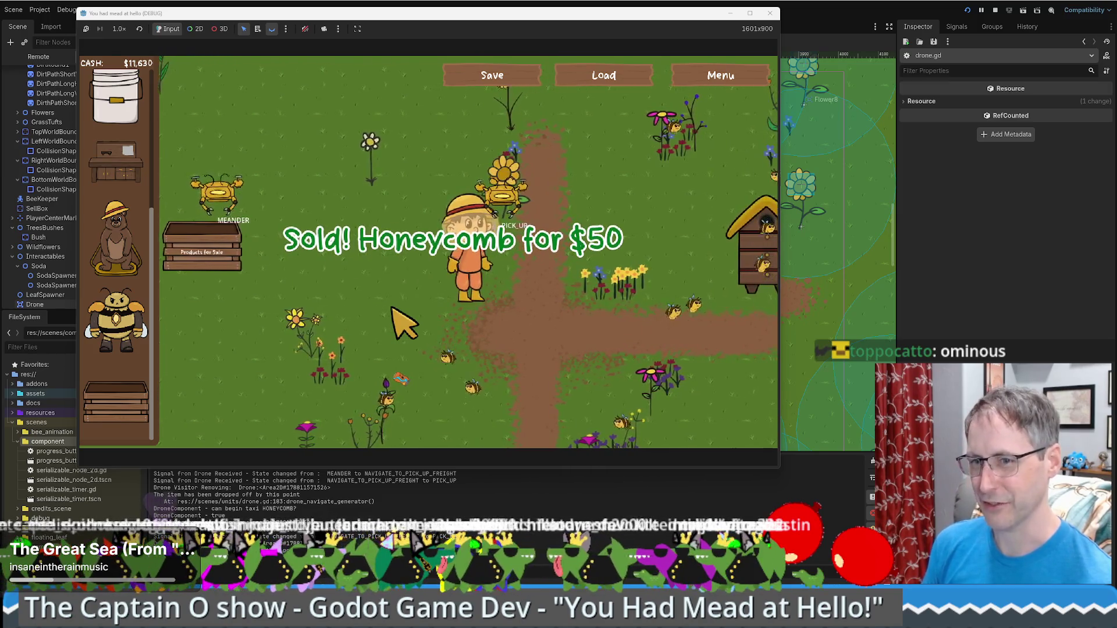
pyautogui.press('Down')
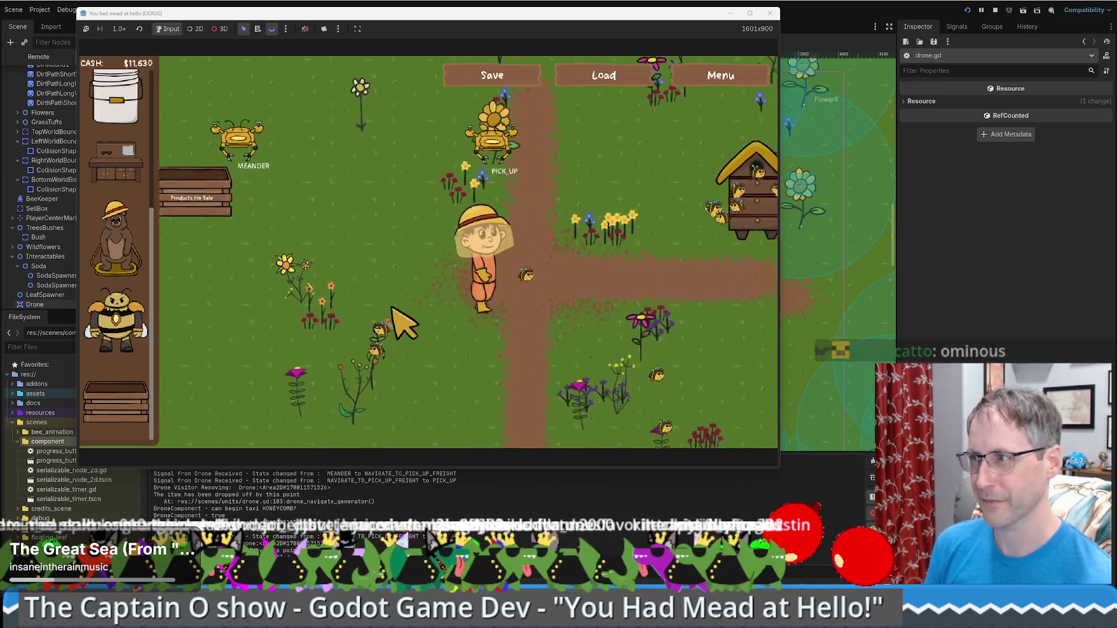
pyautogui.press('Right')
pyautogui.press('Down')
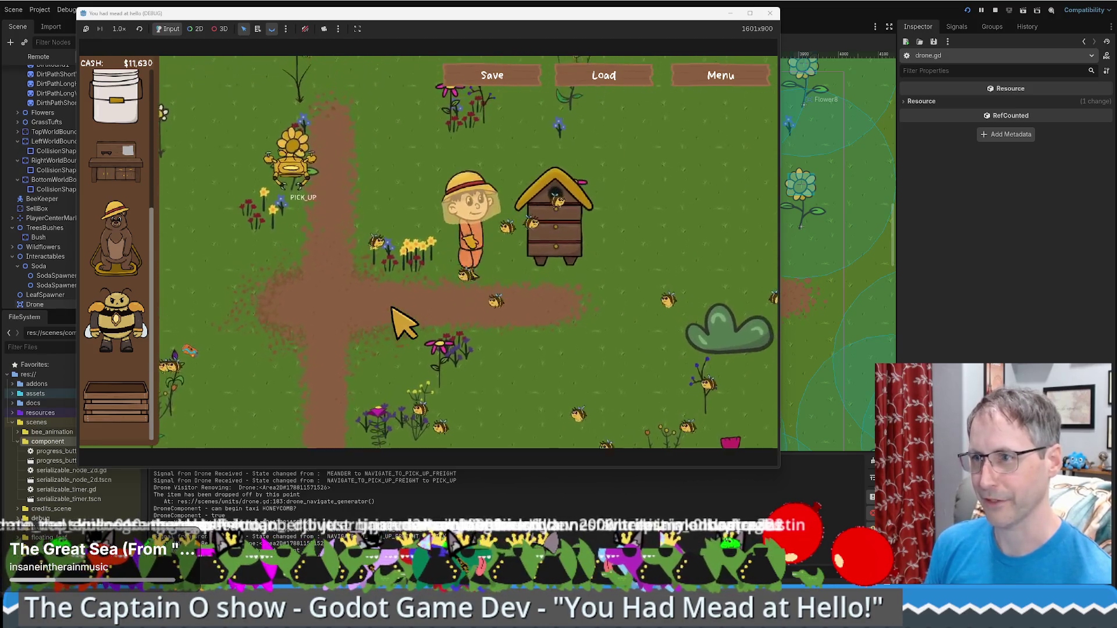
pyautogui.press('Left')
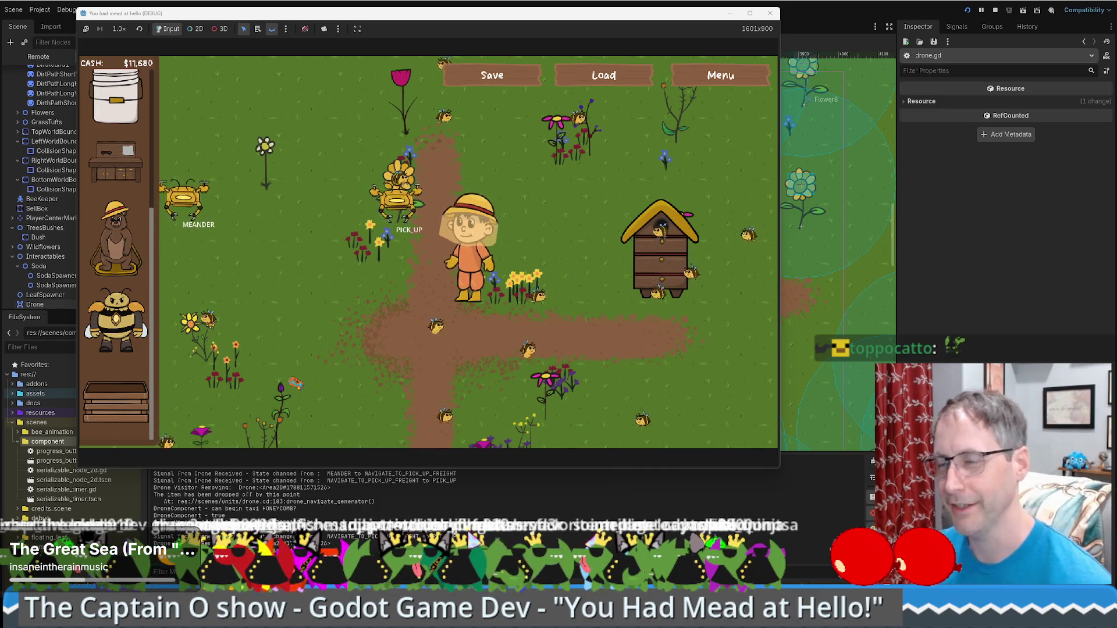
pyautogui.press('d')
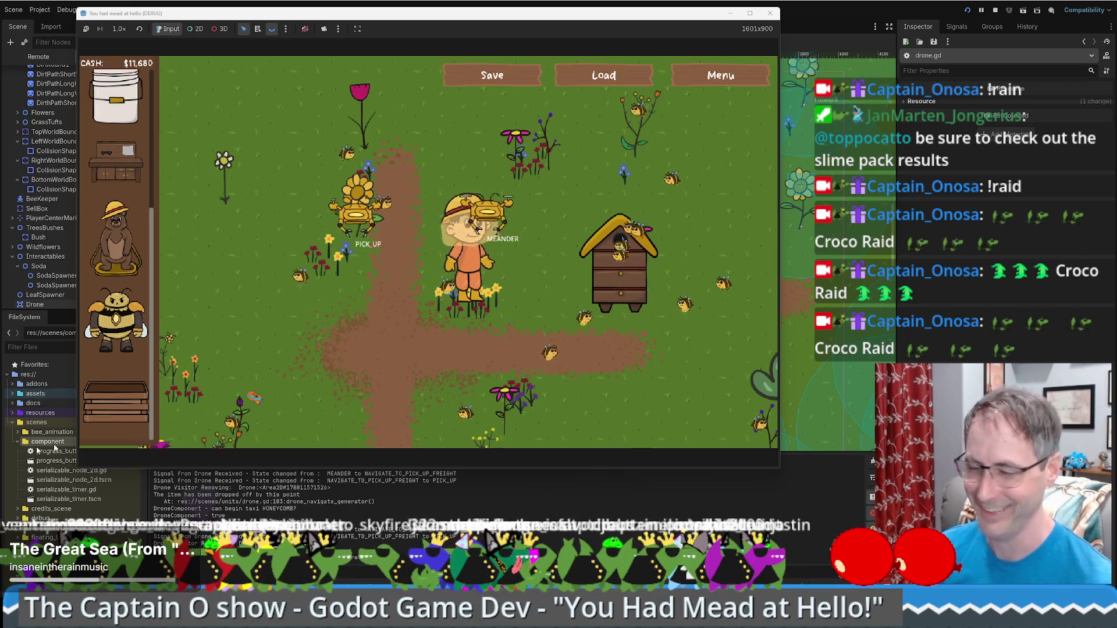
pyautogui.press('w')
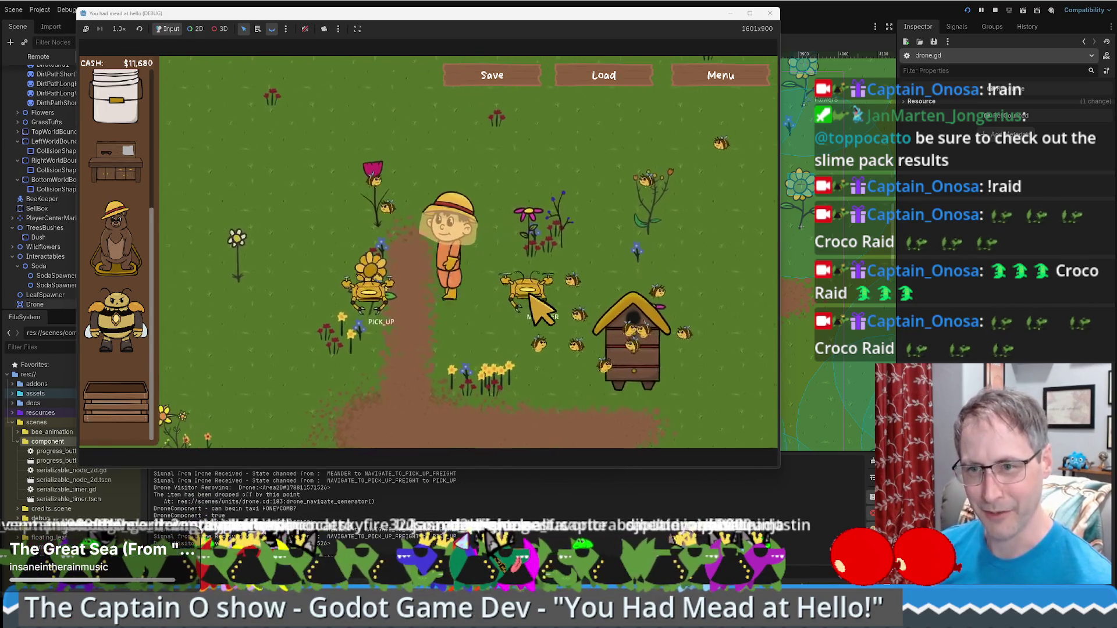
pyautogui.hotkey('a', 's')
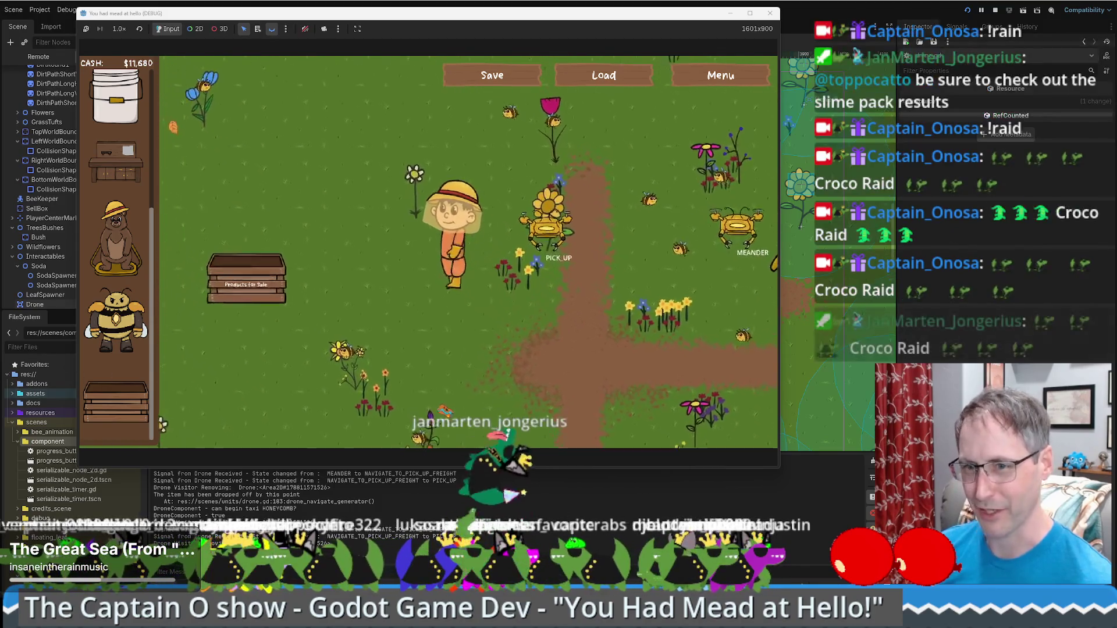